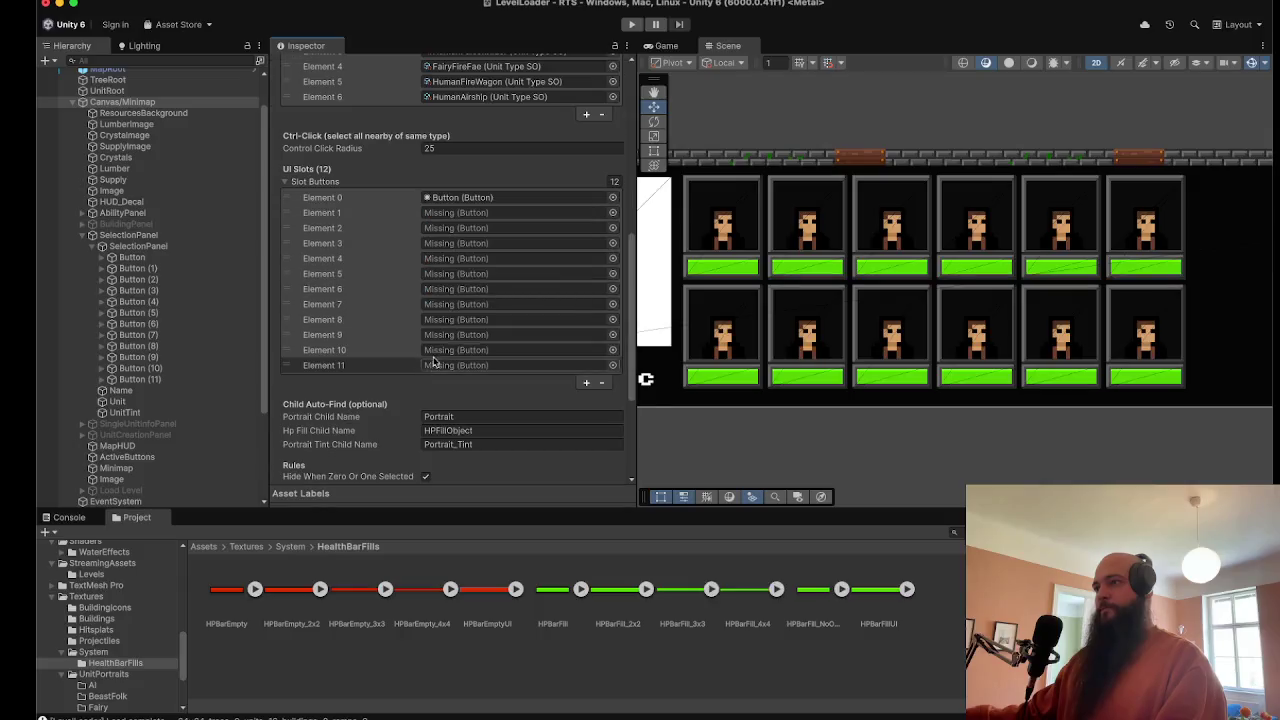
Step: Clear the Slot Buttons list and refill it with Button through Button (11) in order
{"action": "left_click", "coordinate": [612, 179]}
{"action": "type", "text": "0"}
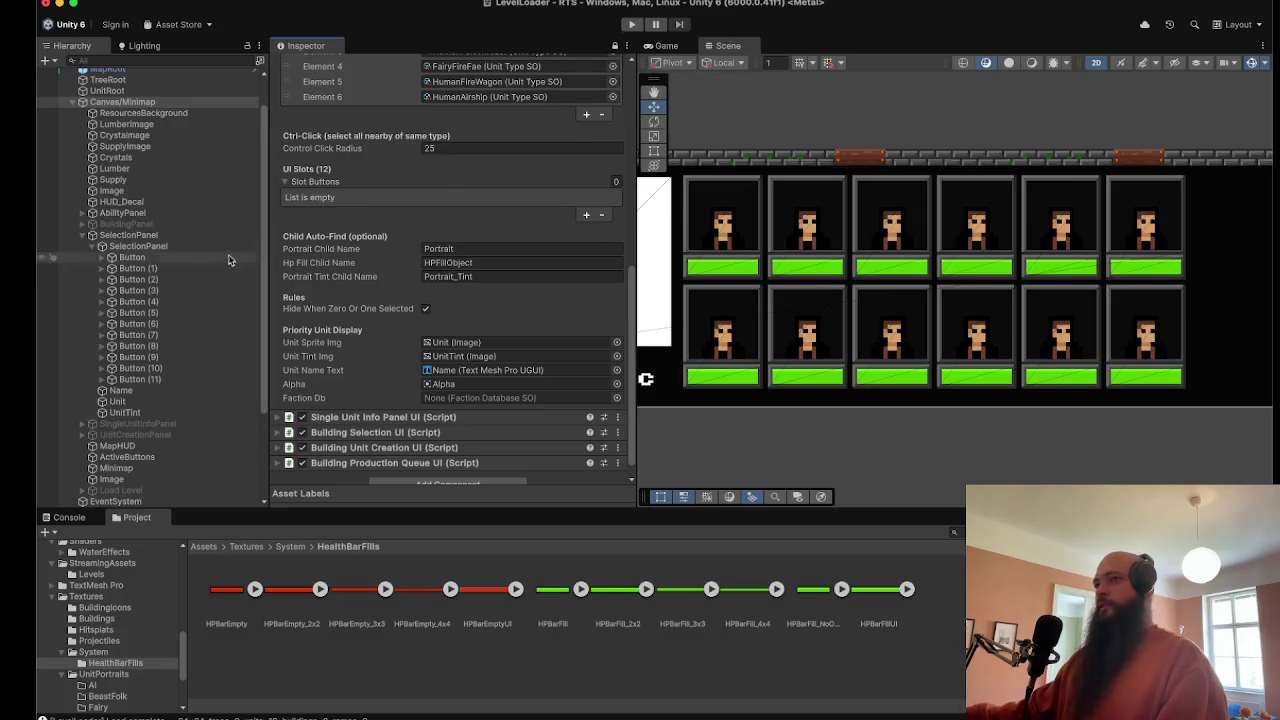
{"action": "left_click", "coordinate": [140, 379], "text": "shift"}
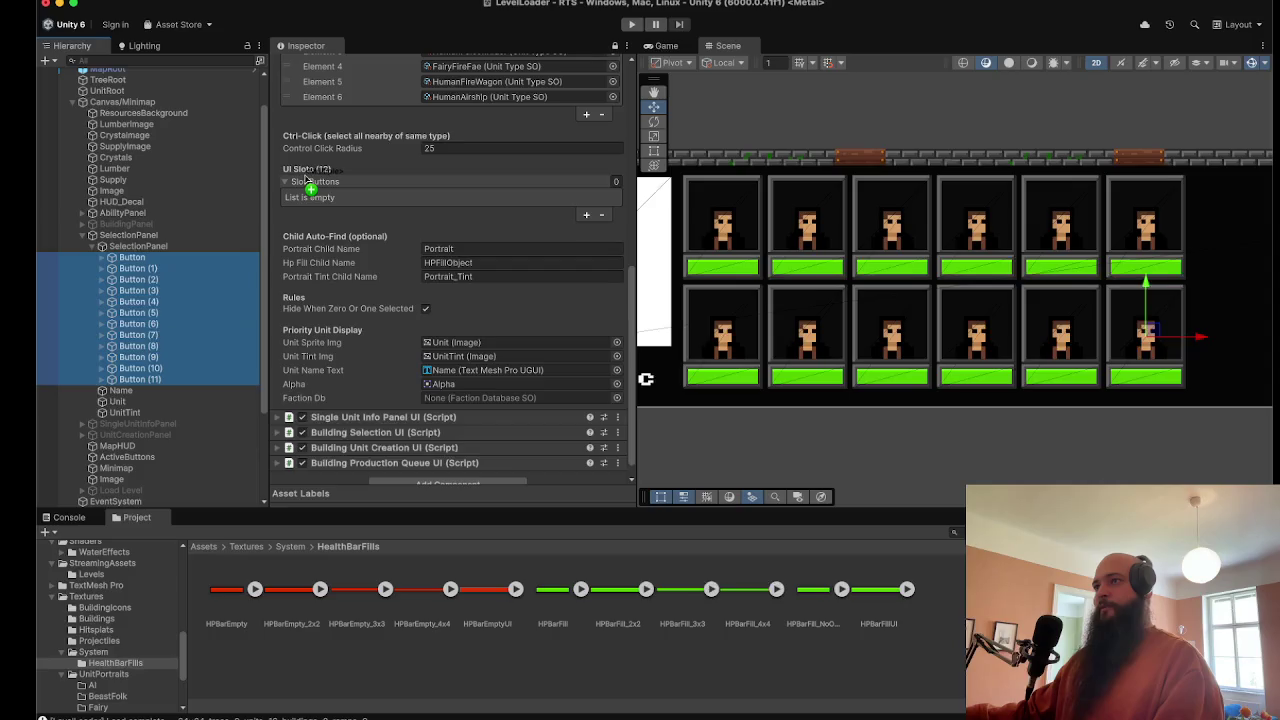
{"action": "left_click_drag", "start_coordinate": [308, 180], "coordinate": [310, 183]}
Step: Unlock the Inspector and save the scene
{"action": "left_click", "coordinate": [615, 45]}
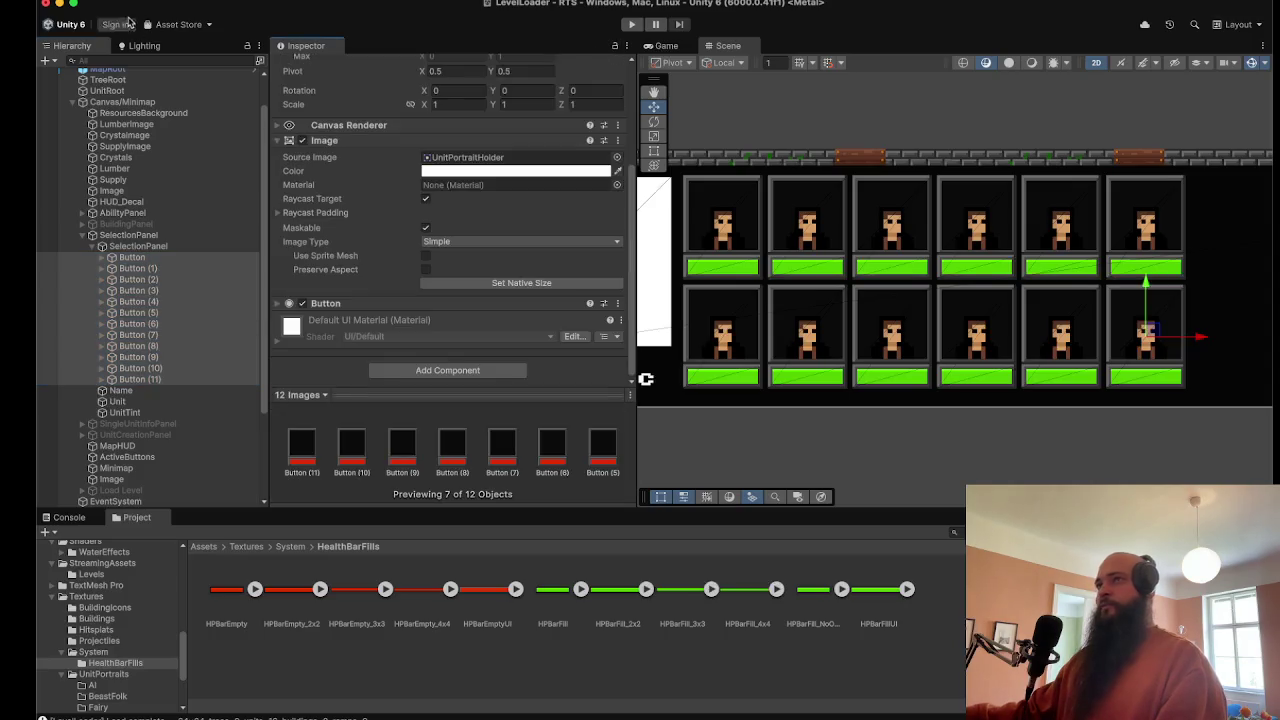
{"action": "left_click", "coordinate": [100, 2]}
{"action": "left_click", "coordinate": [104, 57]}
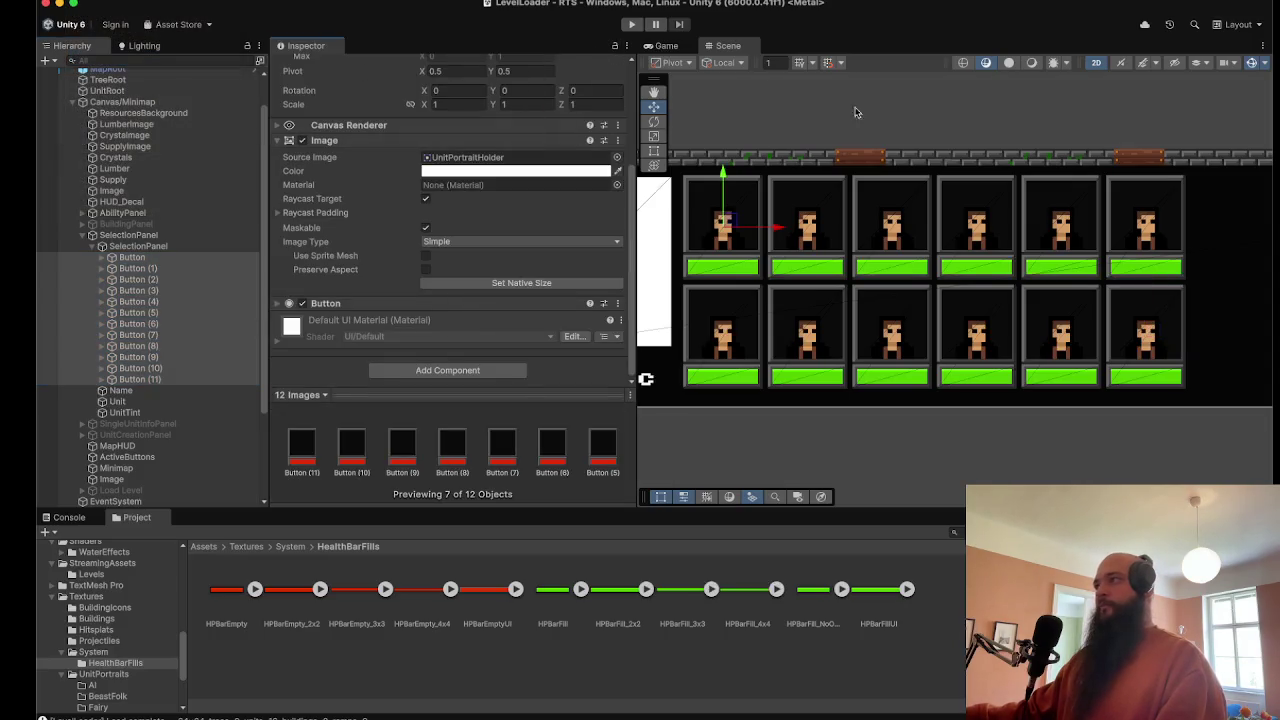
Step: Enter Play mode and maximize the Game view to fill the editor window
{"action": "left_click", "coordinate": [636, 25]}
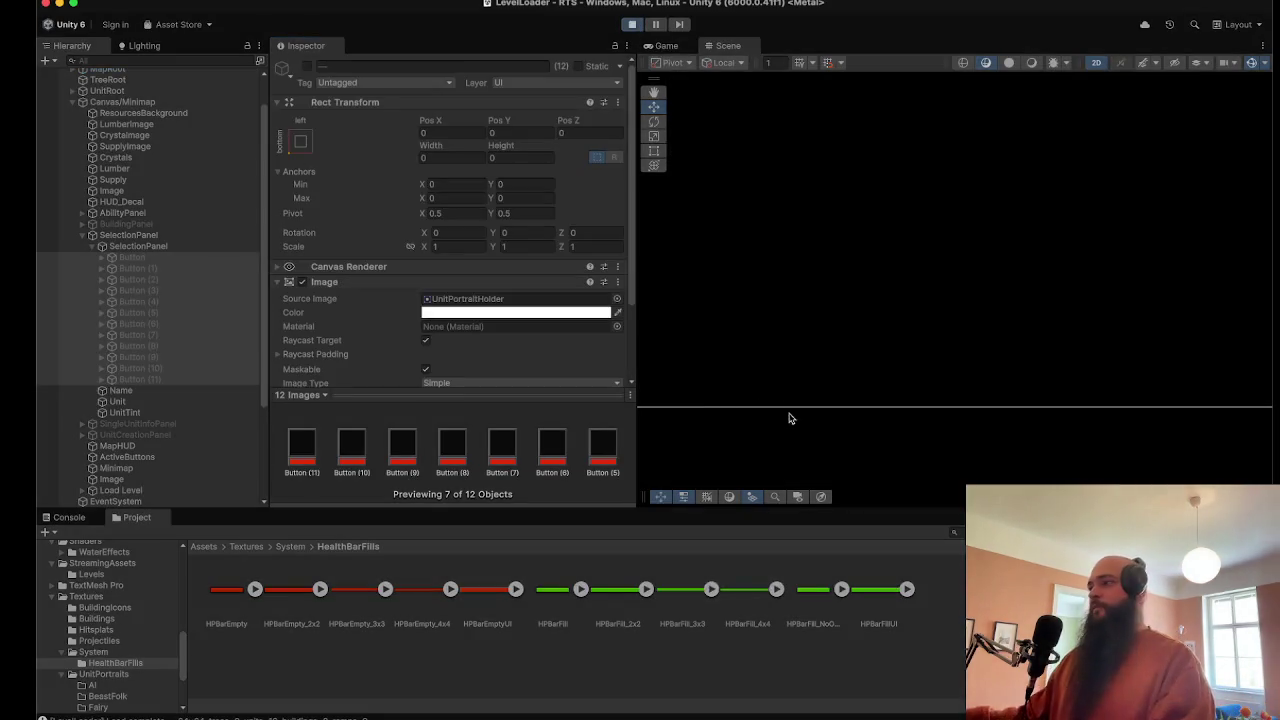
{"action": "left_click", "coordinate": [673, 47]}
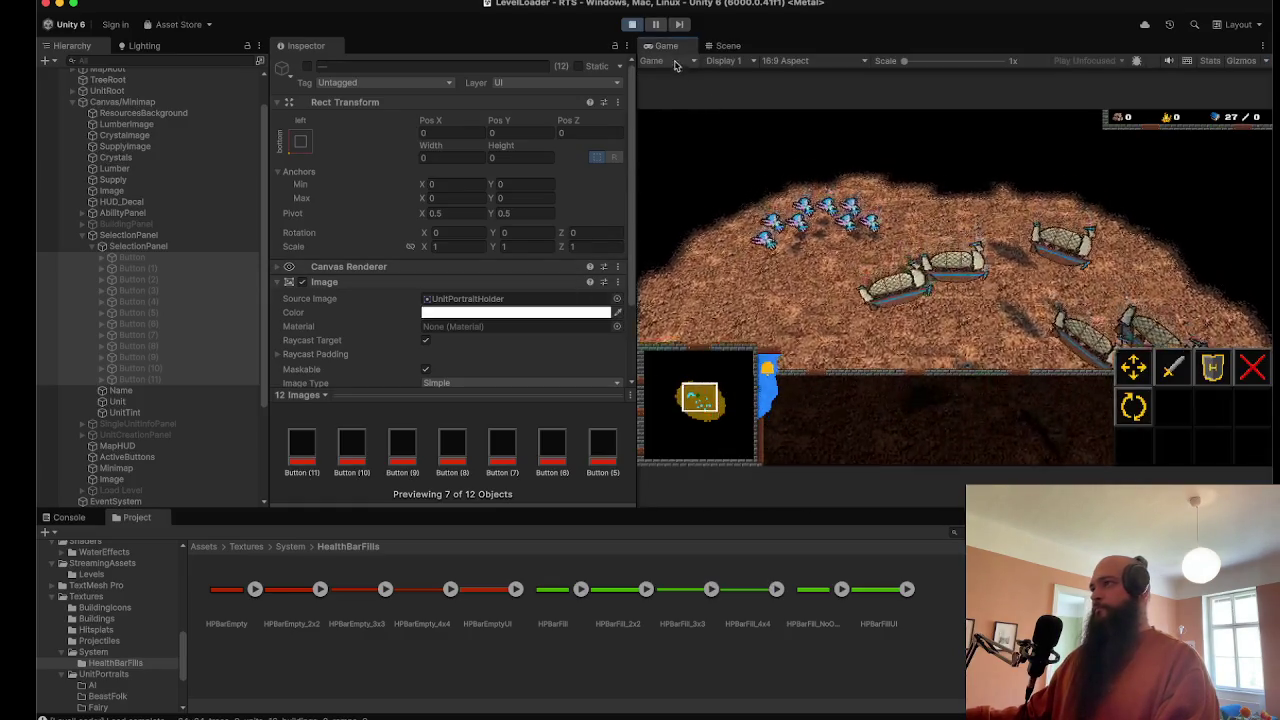
{"action": "double_click", "coordinate": [670, 47]}
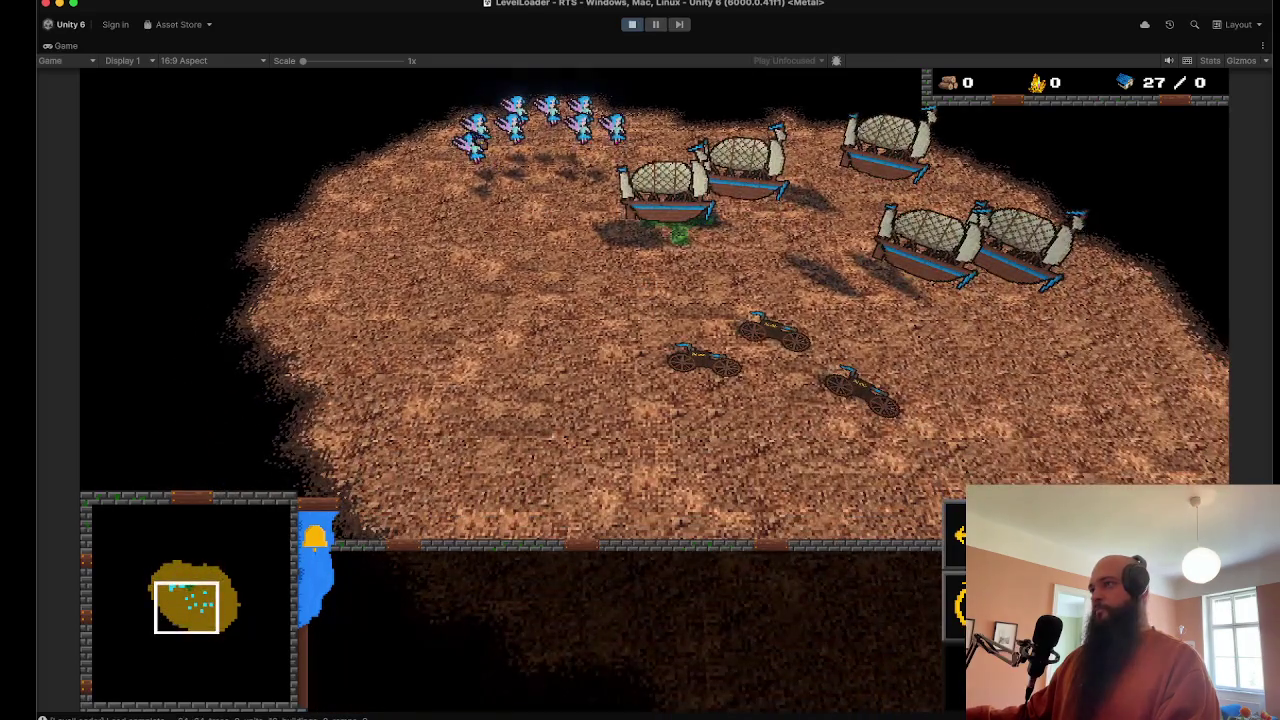
Step: Box-select the top group of fairies and move them toward the island centre
{"action": "left_click_drag", "start_coordinate": [455, 105], "coordinate": [607, 247]}
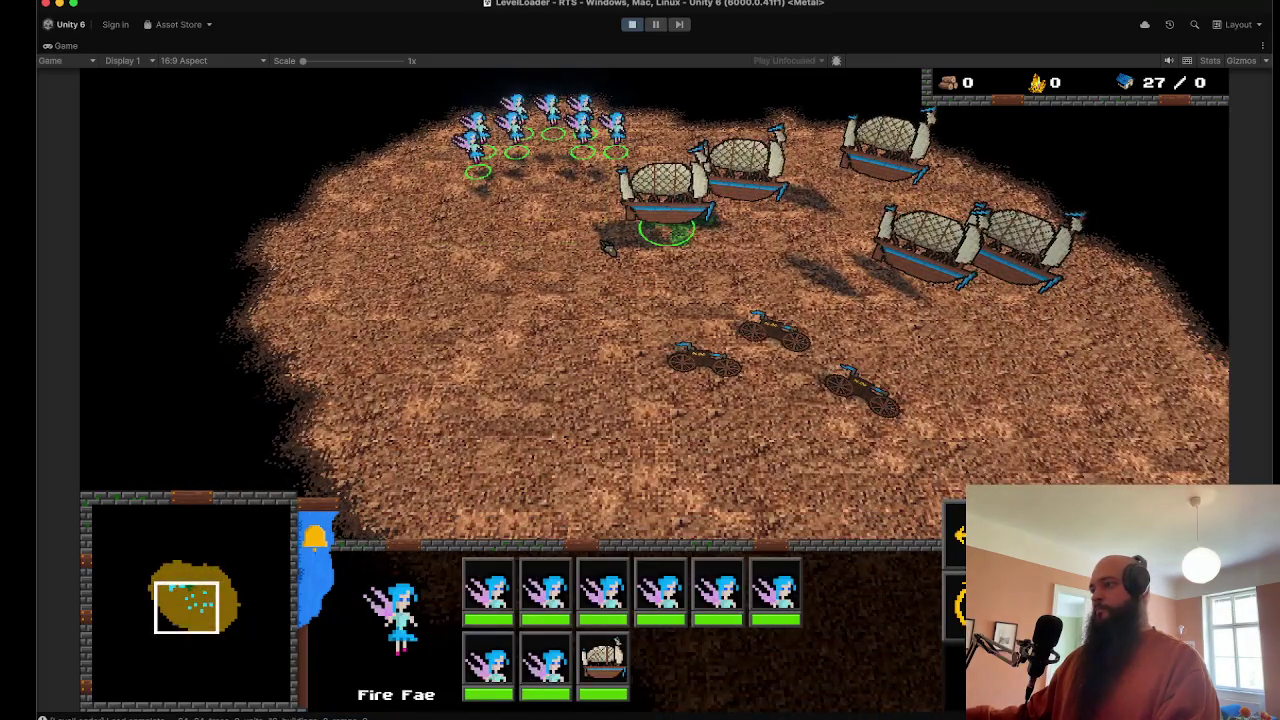
{"action": "right_click", "coordinate": [538, 362]}
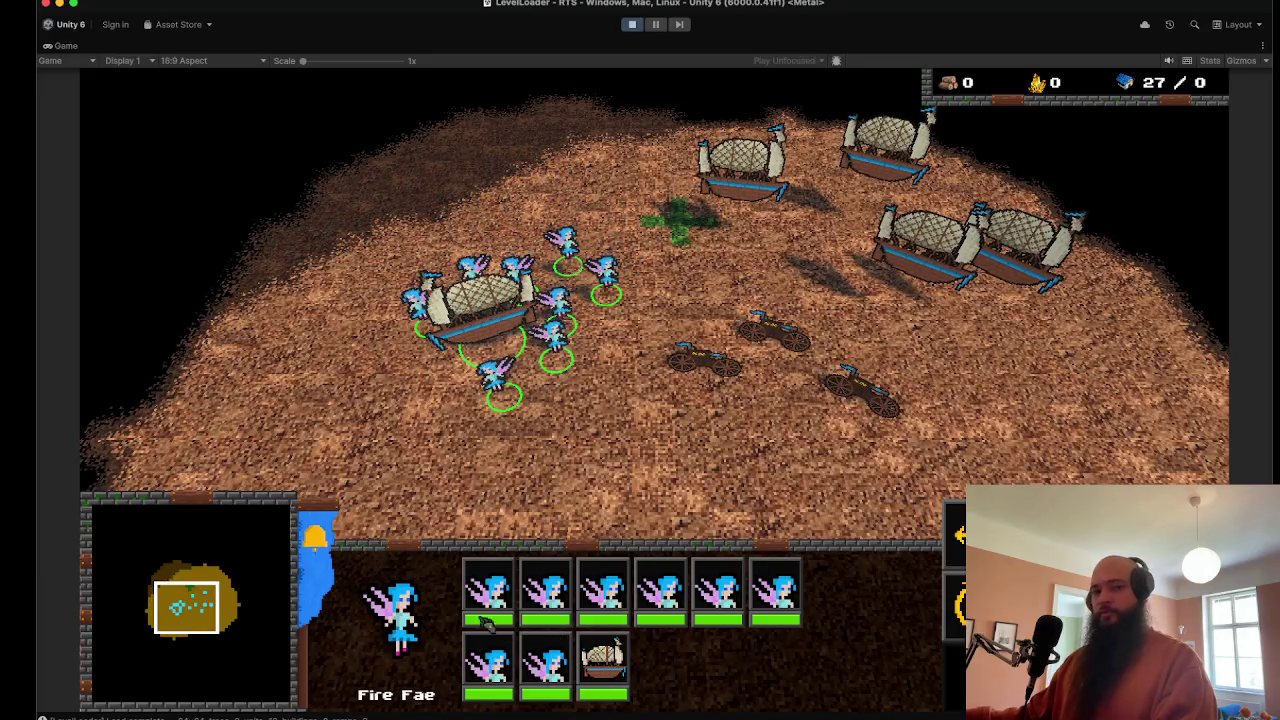
{"action": "right_click", "coordinate": [700, 283]}
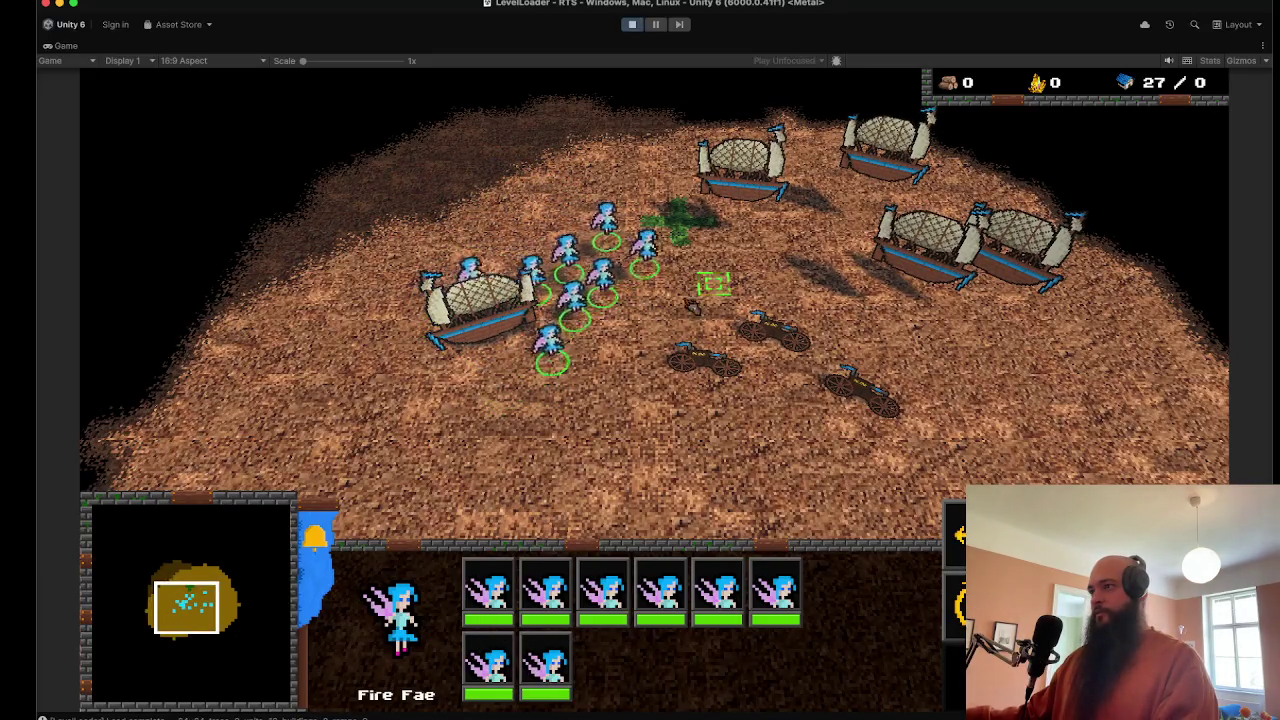
{"action": "right_click", "coordinate": [641, 389]}
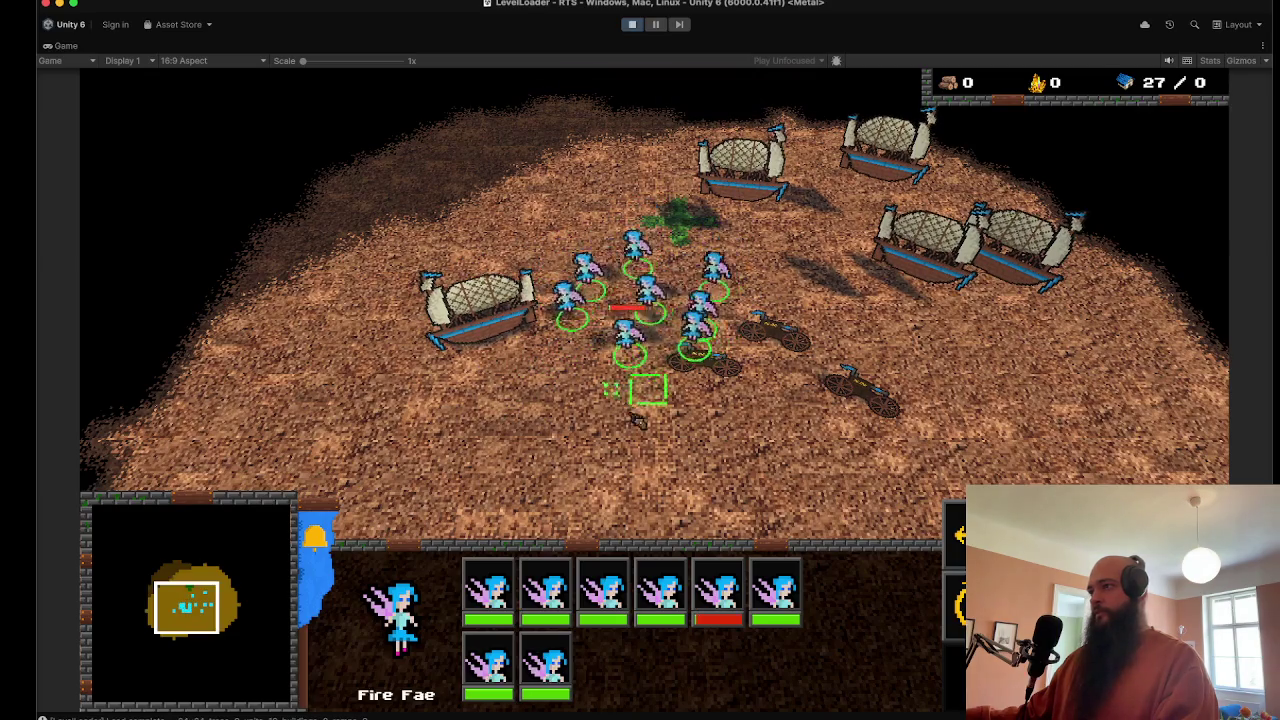
Step: Select the badly damaged fairy, then the five fairies around it, then the low-health one
{"action": "left_click", "coordinate": [718, 600]}
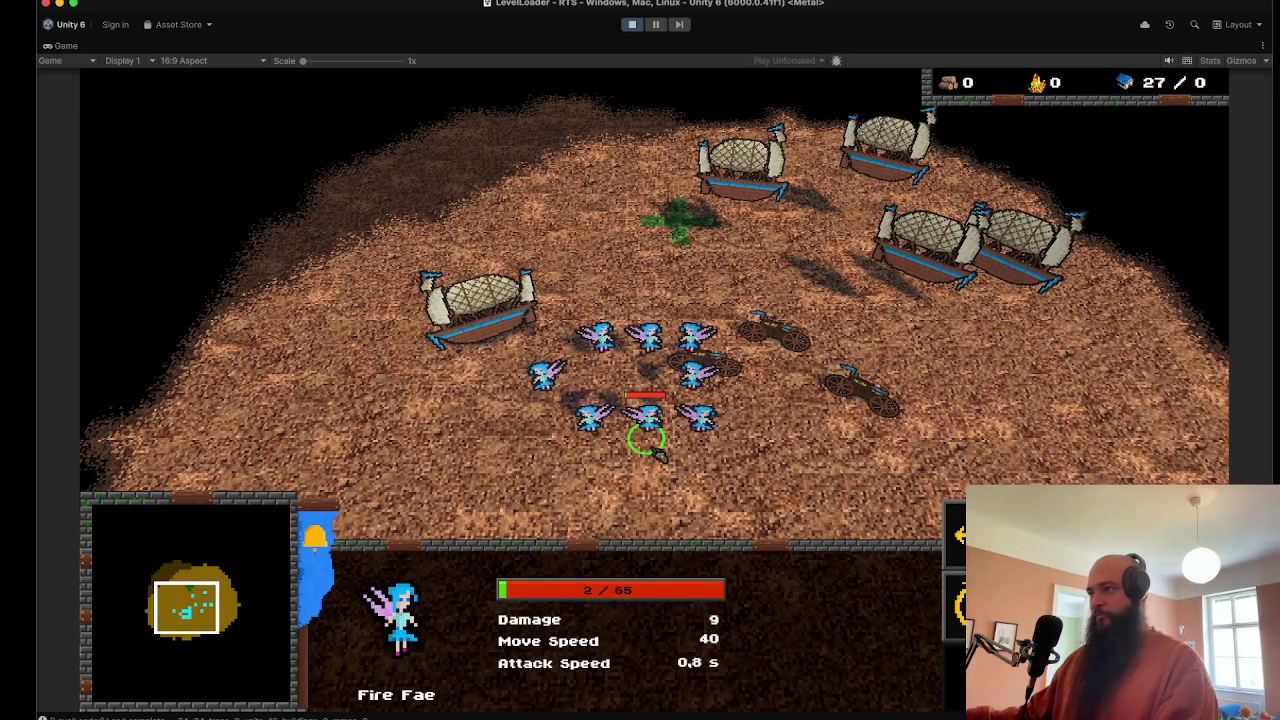
{"action": "scroll", "coordinate": [641, 432], "scroll_direction": "up", "scroll_amount": 5}
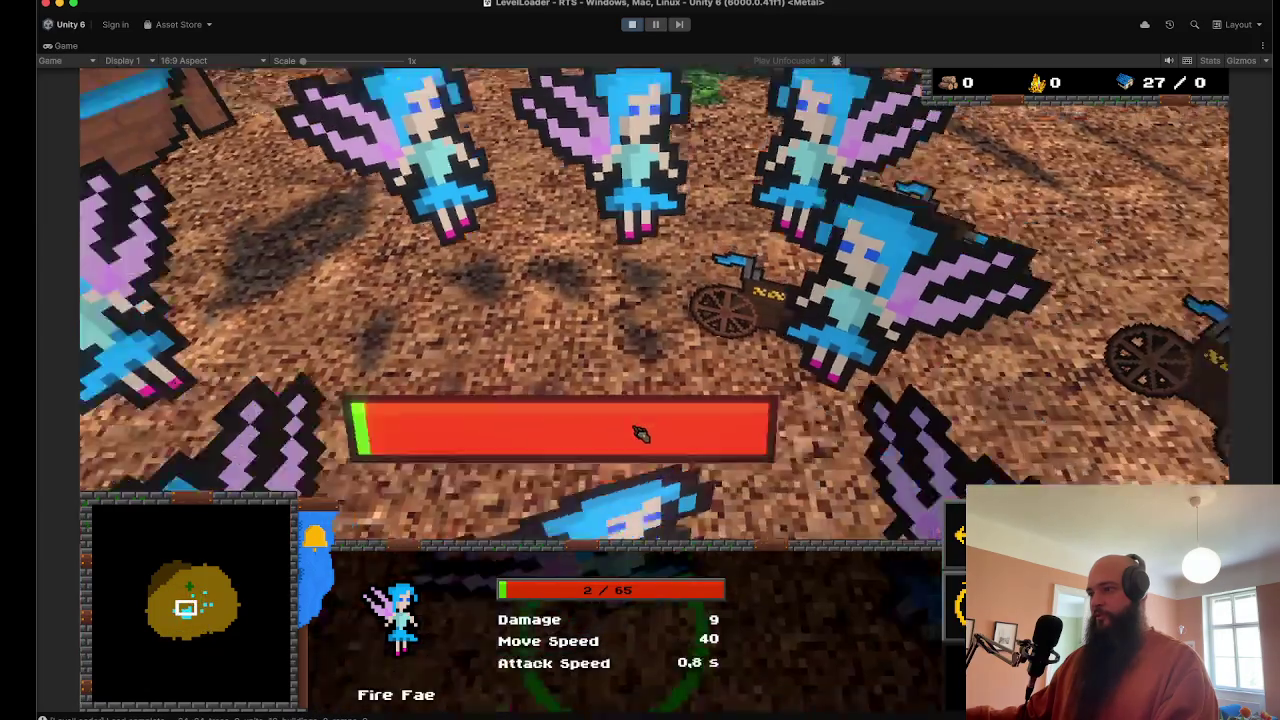
{"action": "scroll", "coordinate": [641, 432], "scroll_direction": "down", "scroll_amount": 5}
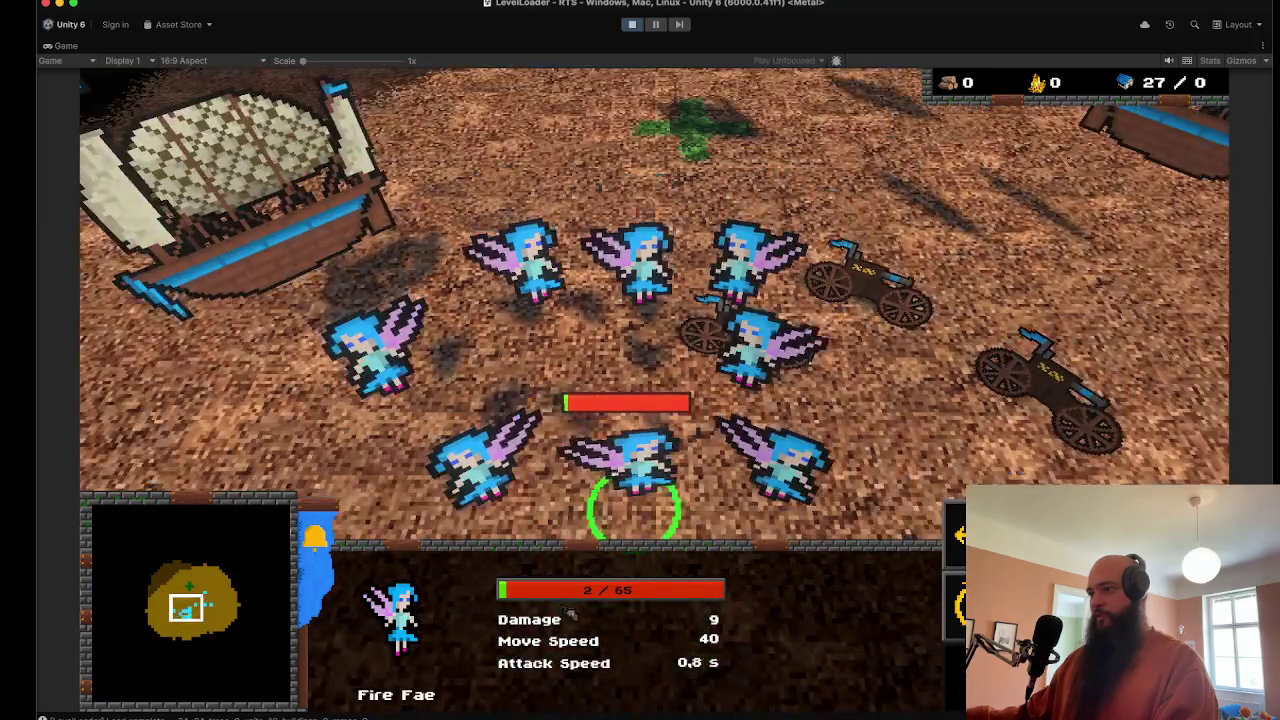
{"action": "left_click_drag", "start_coordinate": [400, 234], "coordinate": [655, 490]}
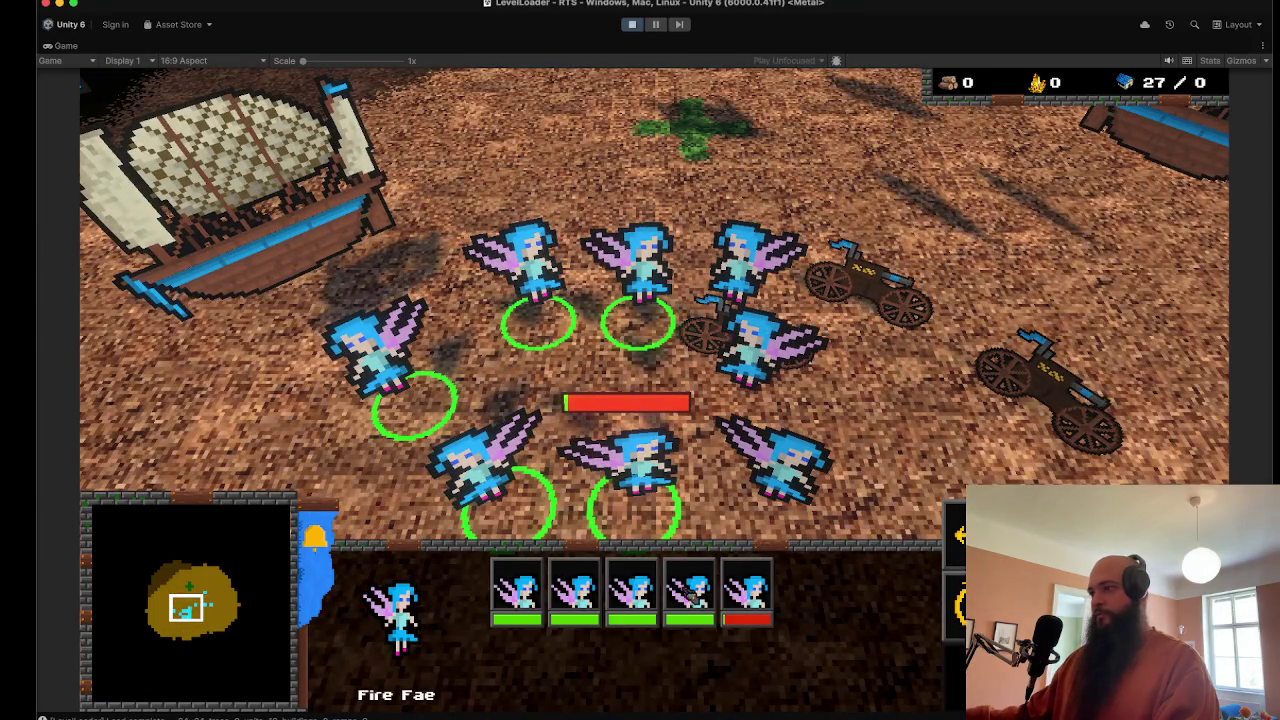
{"action": "left_click", "coordinate": [755, 618]}
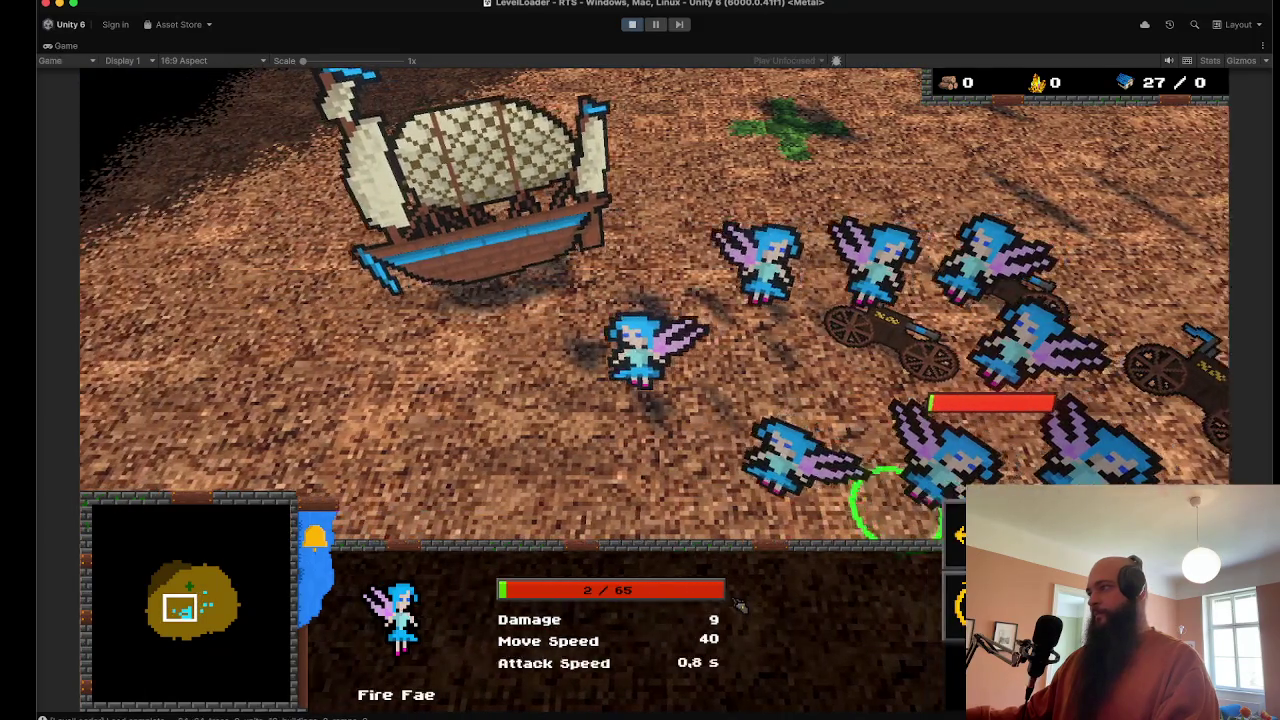
Step: Pan the camera down the field and box-select the eight fairies and one cart
{"action": "key", "text": "d"}
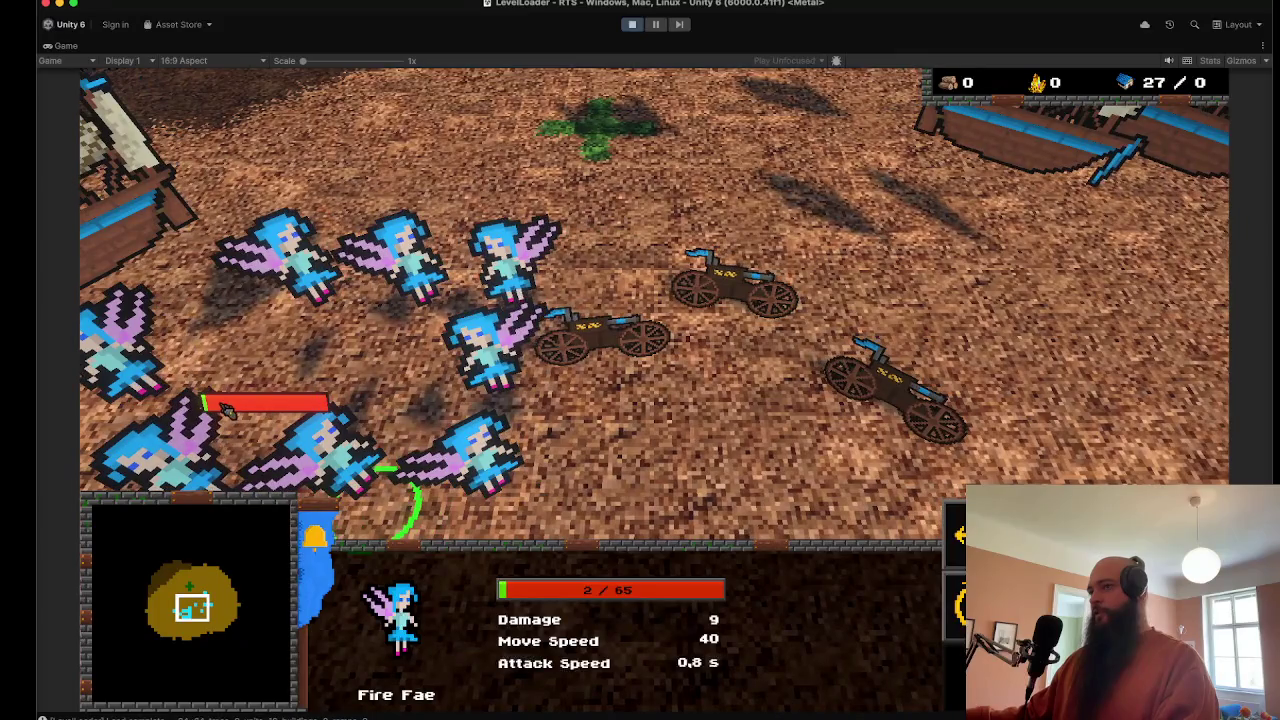
{"action": "key", "text": "a"}
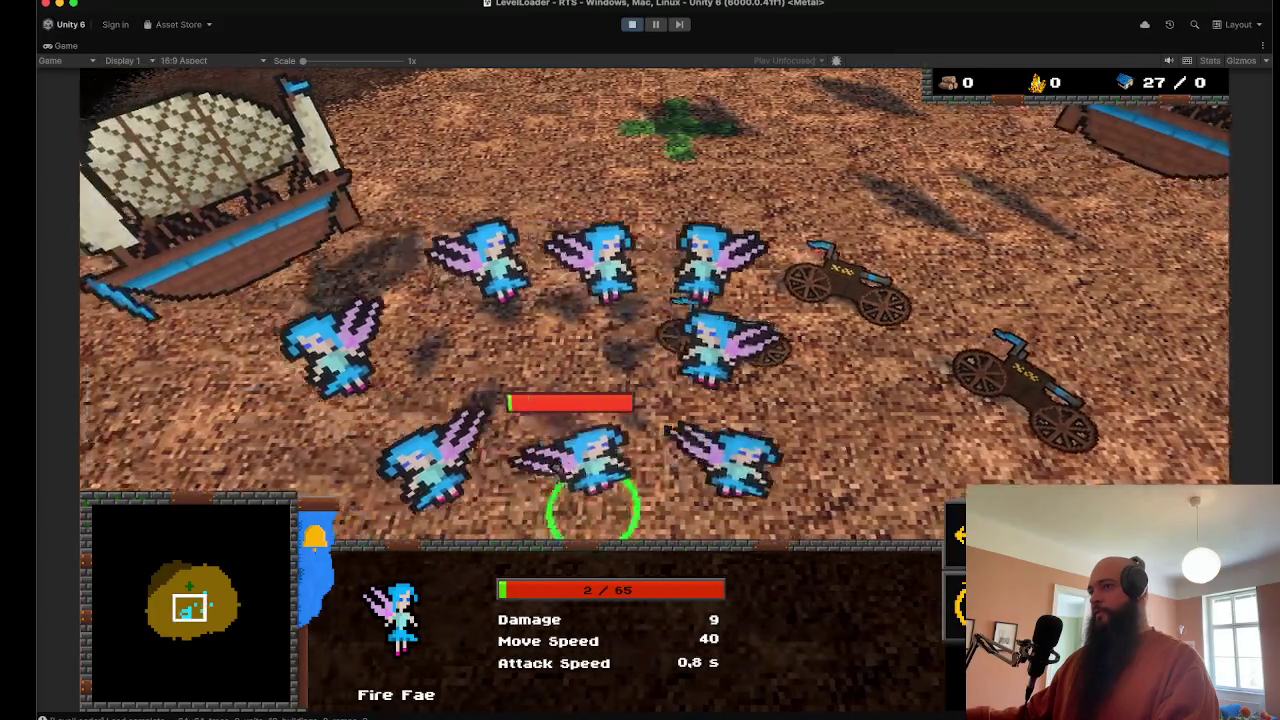
{"action": "key", "text": "d"}
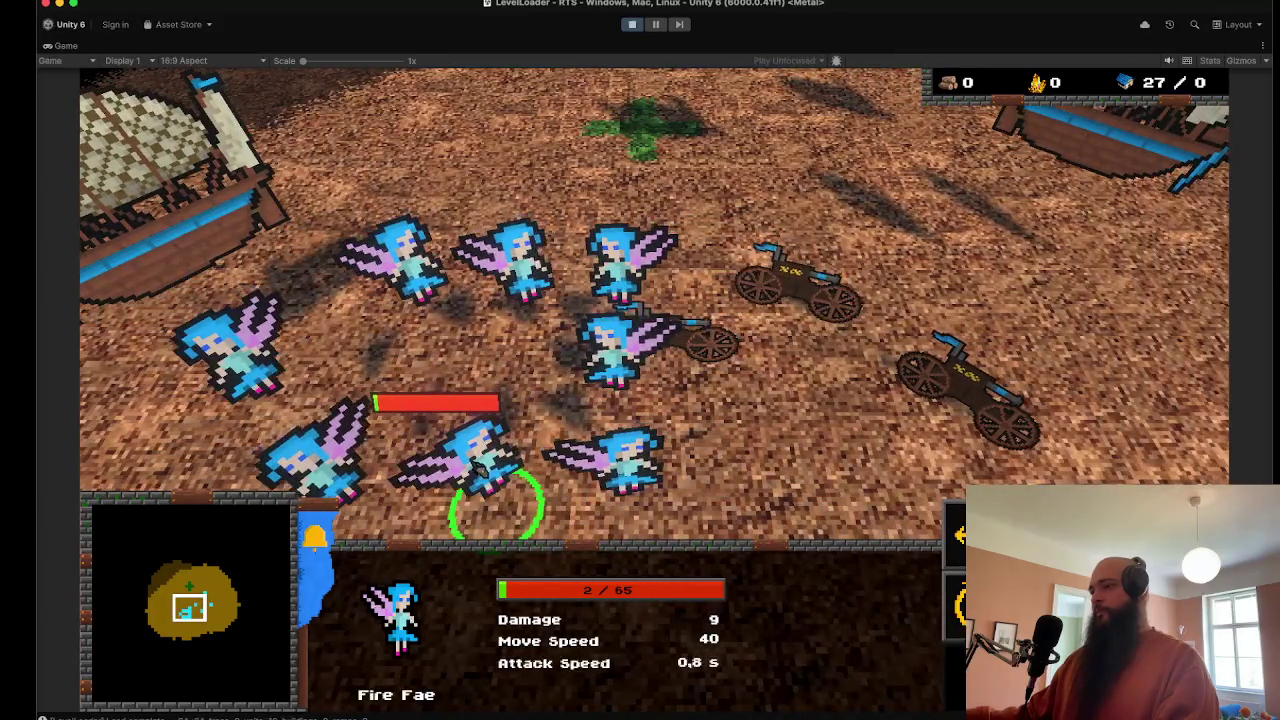
{"action": "key", "text": "s"}
{"action": "left_click_drag", "start_coordinate": [240, 140], "coordinate": [720, 500]}
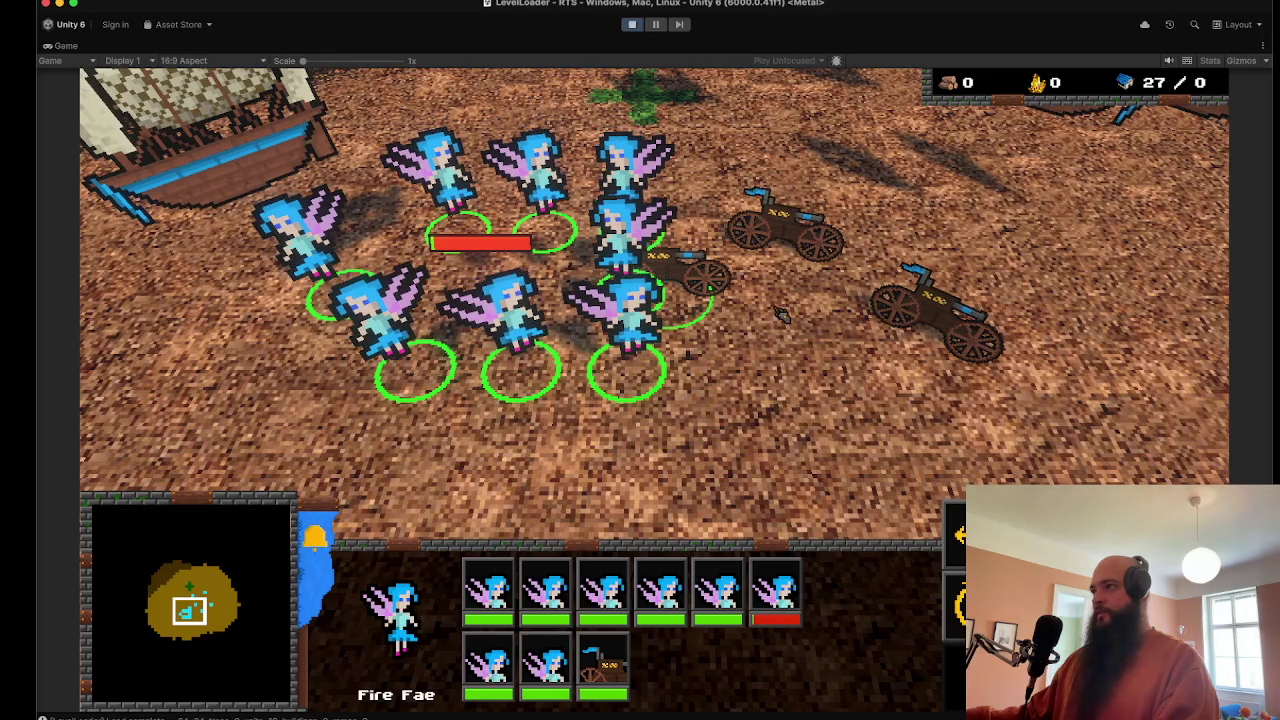
Step: Move the selected group to the right, then to a spot near the carriage
{"action": "right_click", "coordinate": [777, 405]}
{"action": "scroll", "coordinate": [632, 388], "scroll_direction": "down", "scroll_amount": 5}
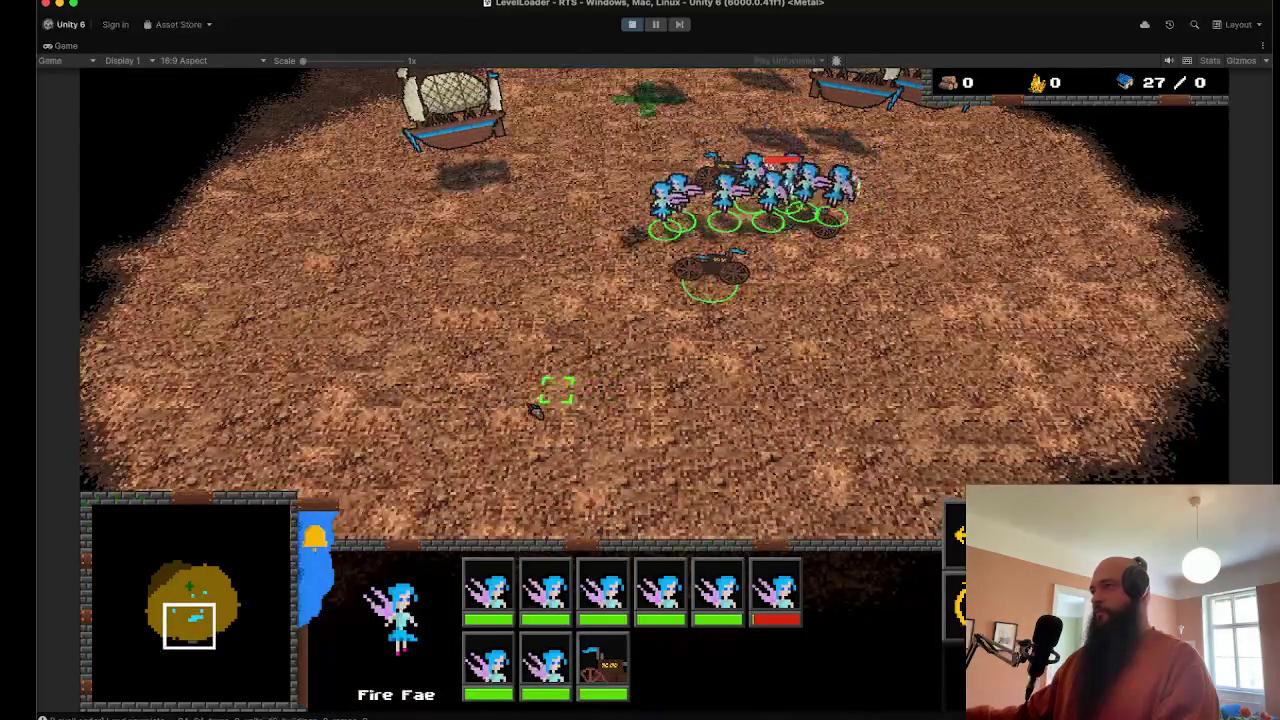
{"action": "key", "text": "Down"}
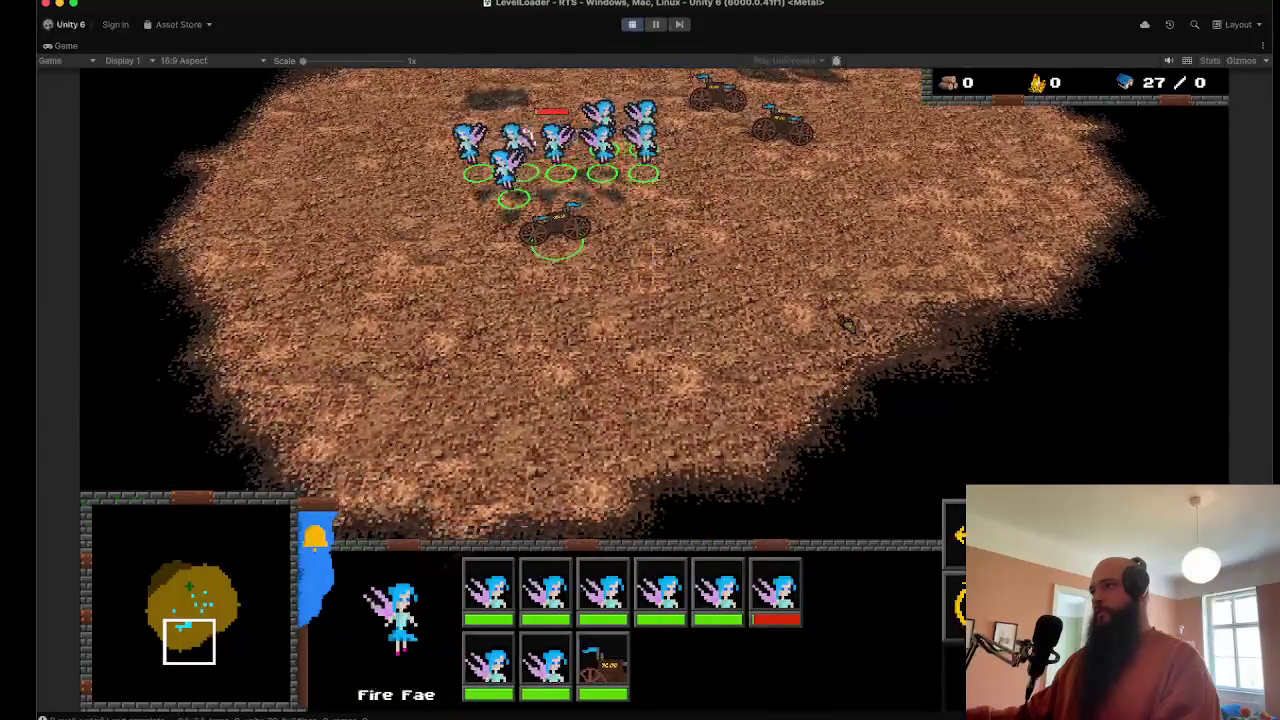
{"action": "key", "text": "Left"}
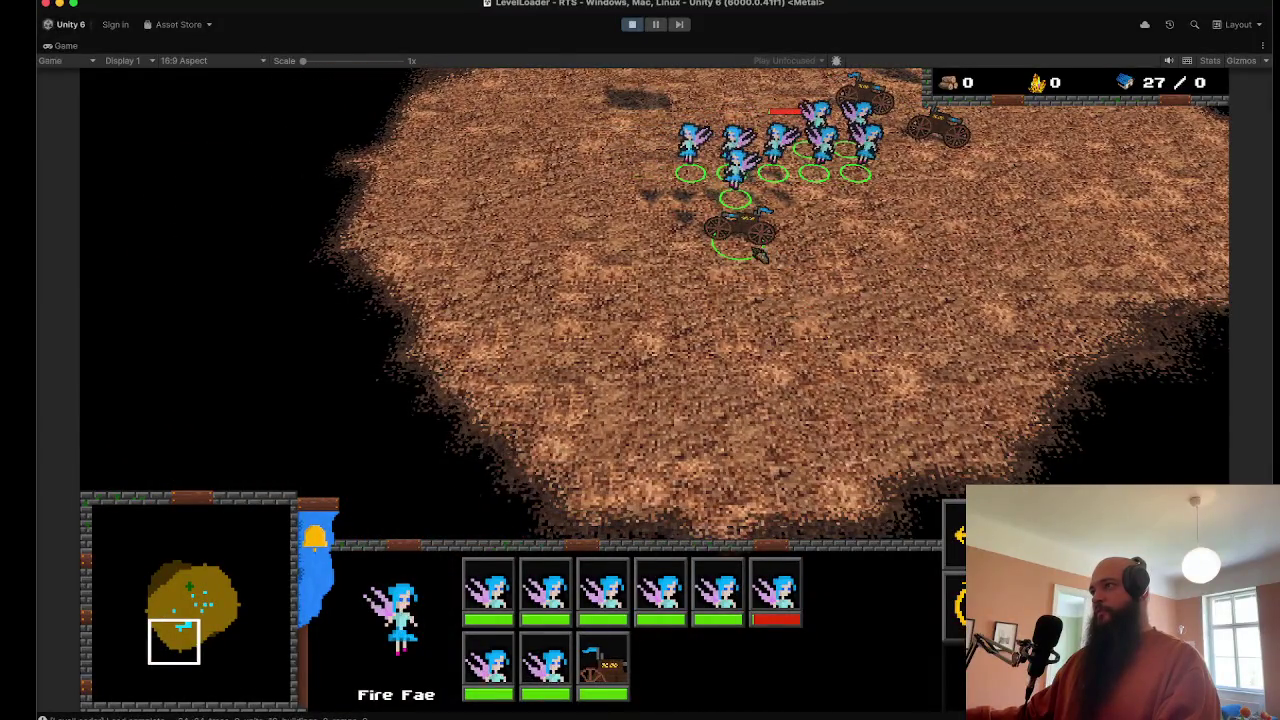
{"action": "right_click", "coordinate": [740, 390]}
{"action": "scroll", "coordinate": [860, 298], "scroll_direction": "up", "scroll_amount": 3}
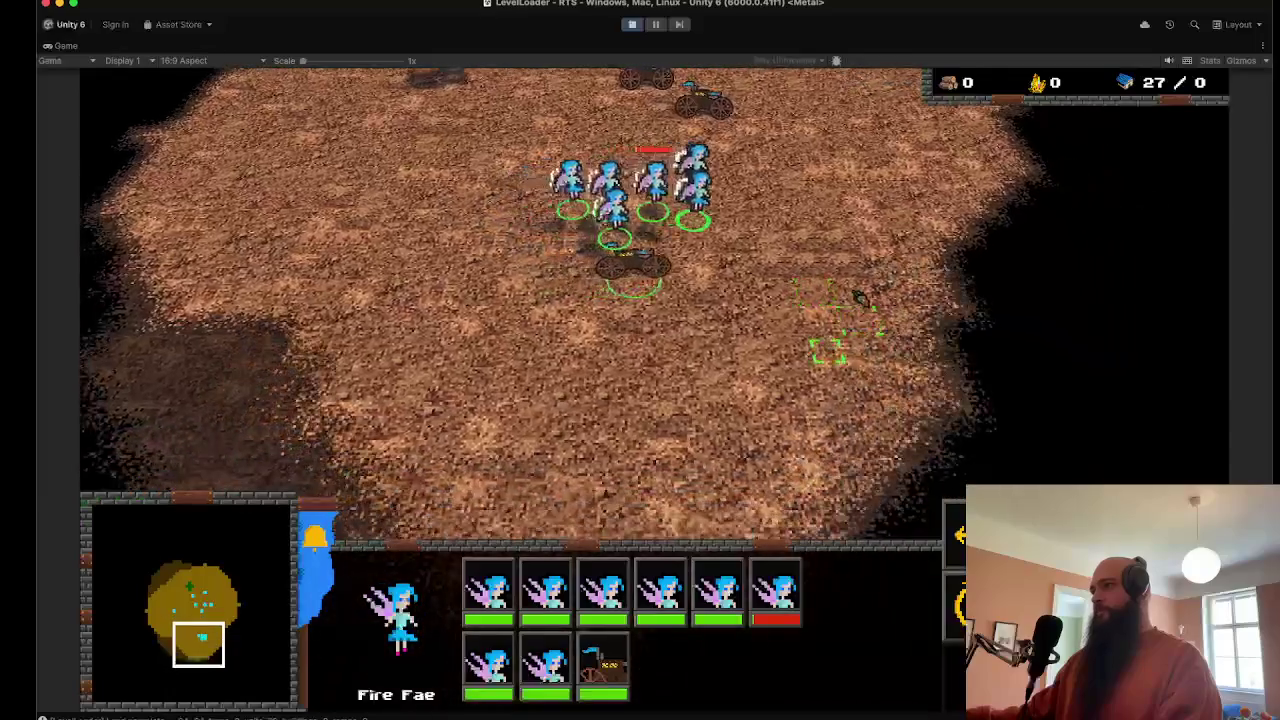
{"action": "key", "text": "Up"}
Step: Reselect all twelve units and march them further down the island
{"action": "left_click_drag", "start_coordinate": [860, 120], "coordinate": [582, 342]}
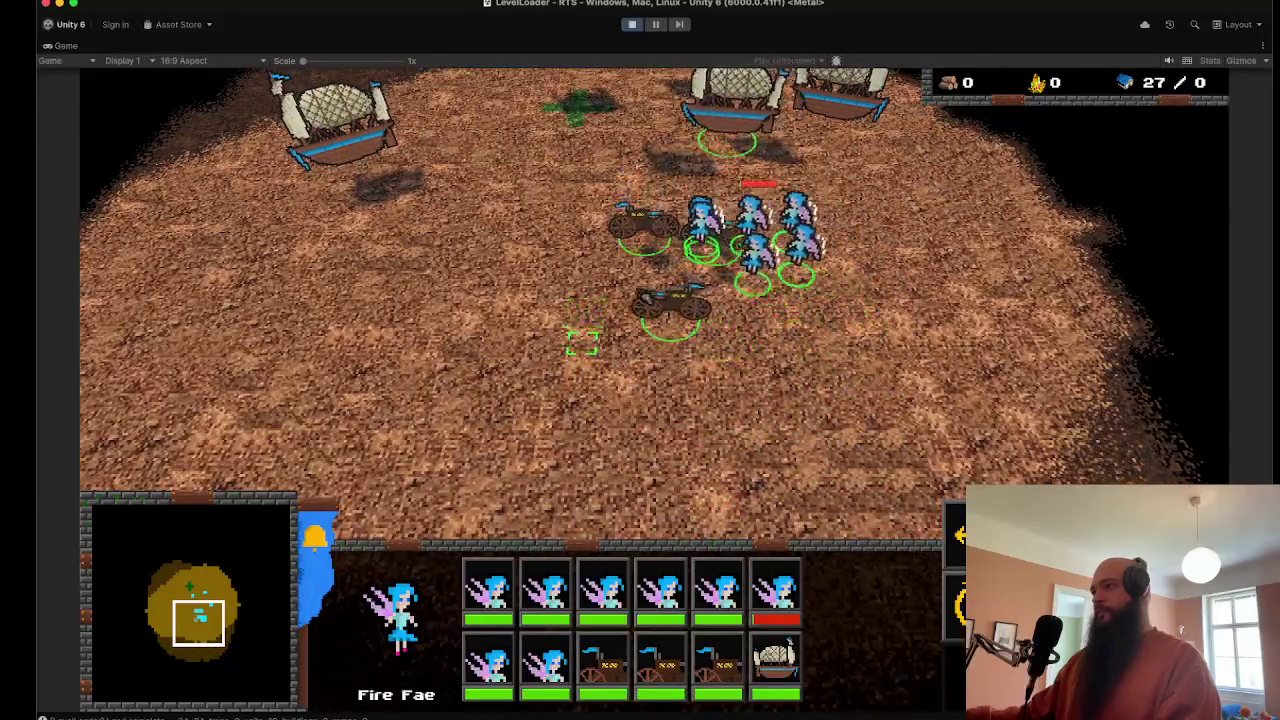
{"action": "left_click", "coordinate": [564, 147]}
{"action": "left_click_drag", "start_coordinate": [736, 390], "coordinate": [457, 214]}
{"action": "right_click", "coordinate": [600, 410]}
{"action": "key", "text": "Down"}
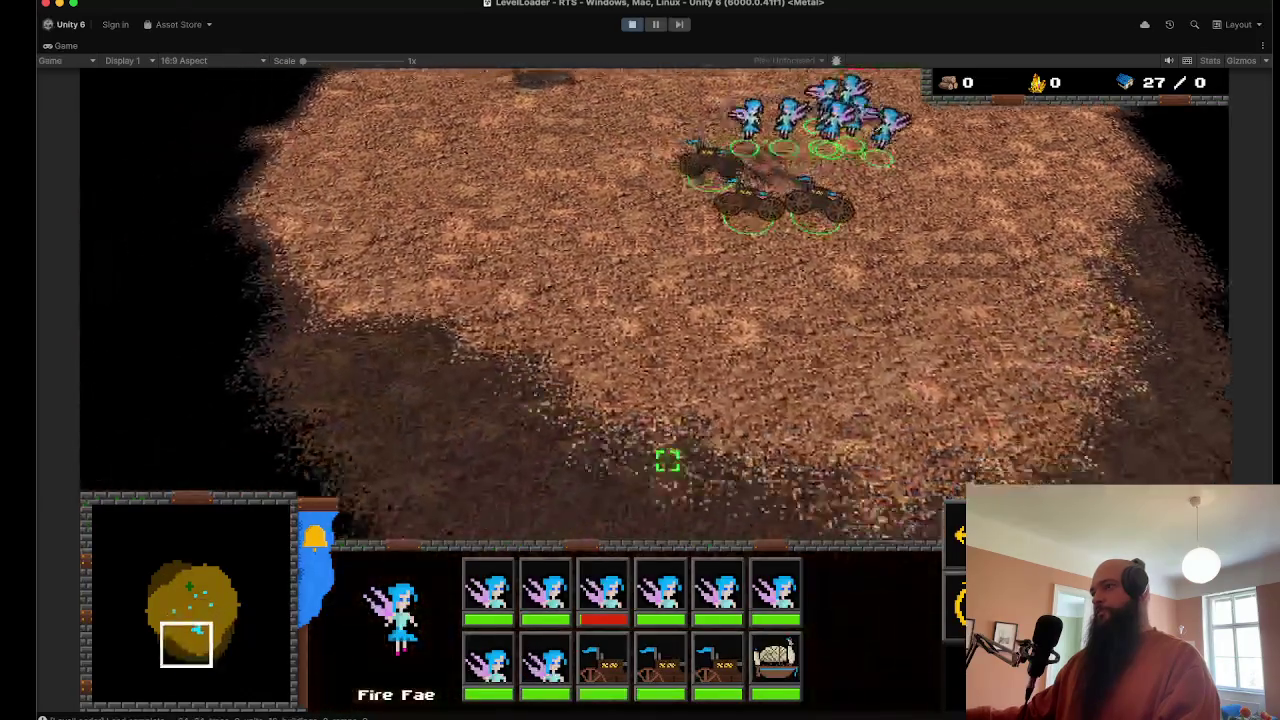
{"action": "key", "text": "Left"}
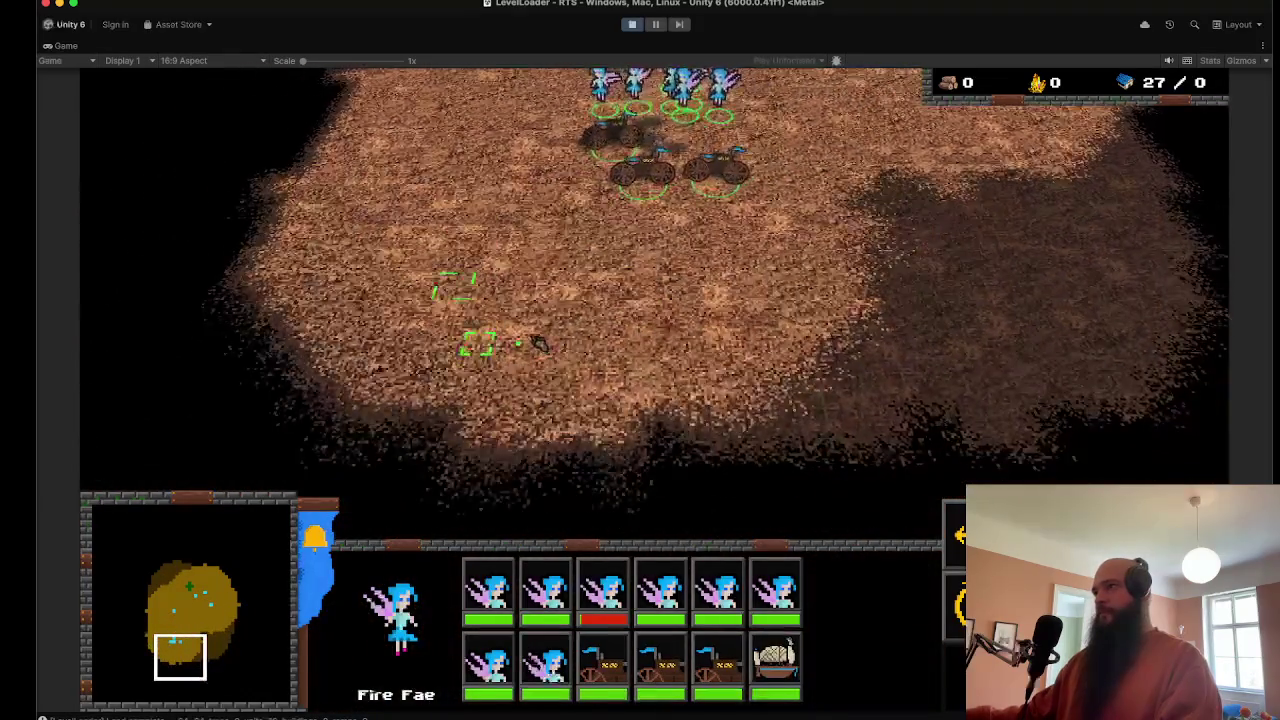
{"action": "right_click", "coordinate": [600, 310]}
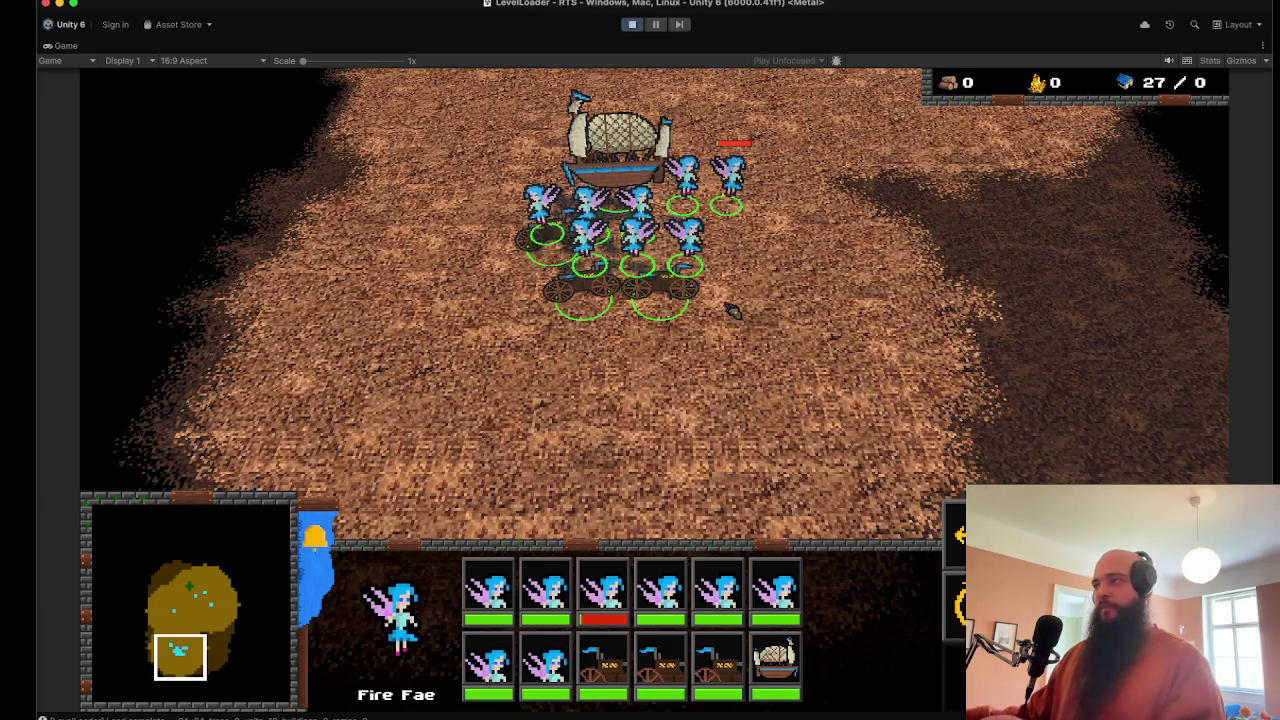
{"action": "right_click", "coordinate": [688, 405]}
Step: Drive a single Fire Wagon toward the fairy group and then to a new spot
{"action": "left_click", "coordinate": [690, 400]}
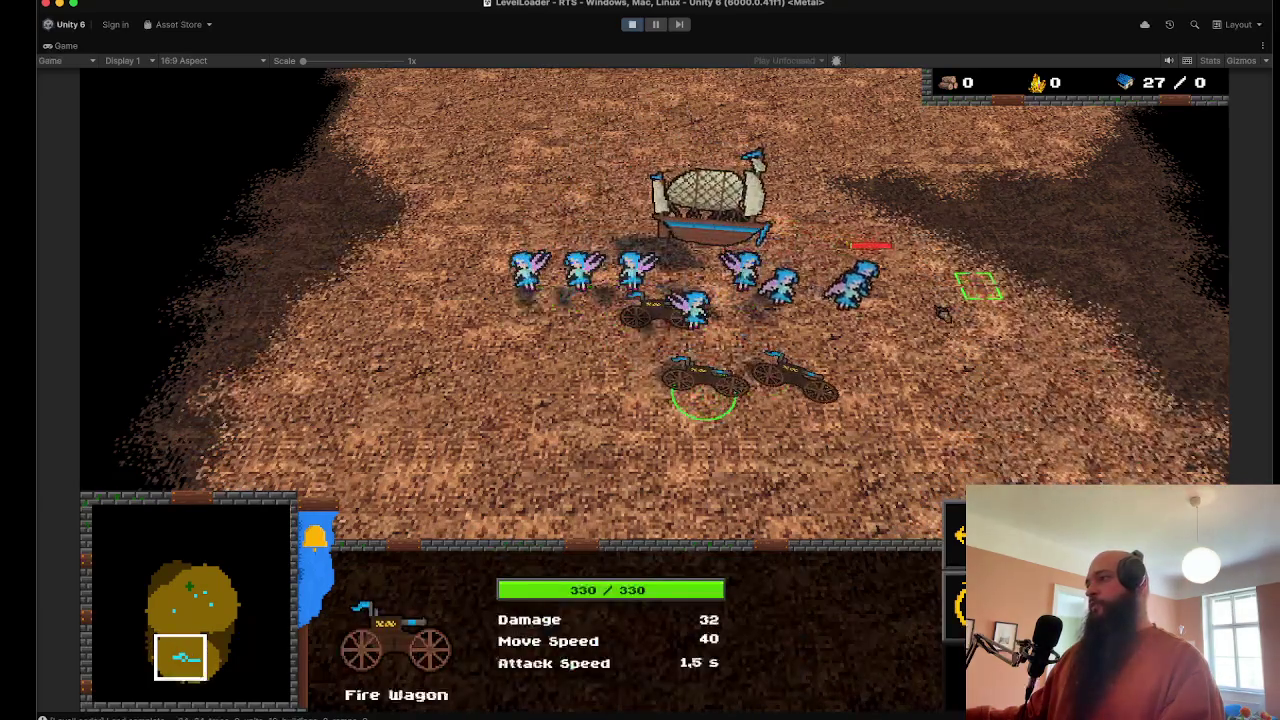
{"action": "right_click", "coordinate": [893, 378]}
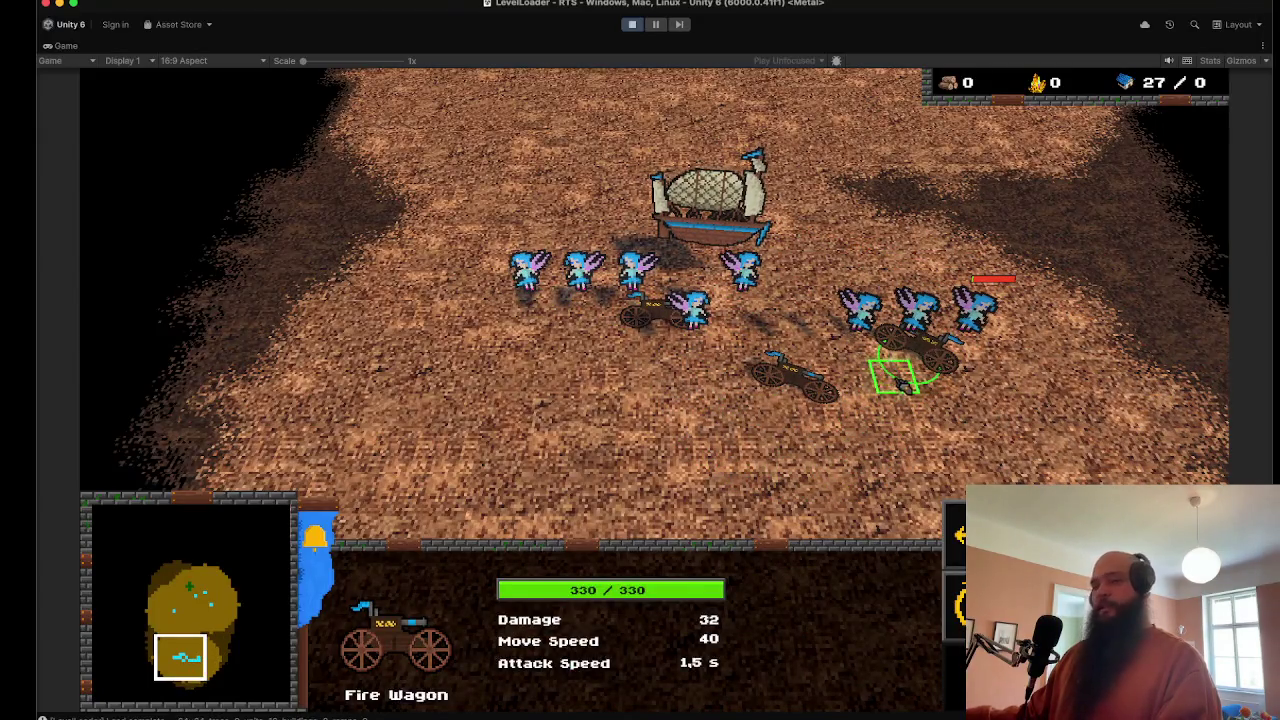
{"action": "key", "text": "Right"}
{"action": "right_click", "coordinate": [795, 385]}
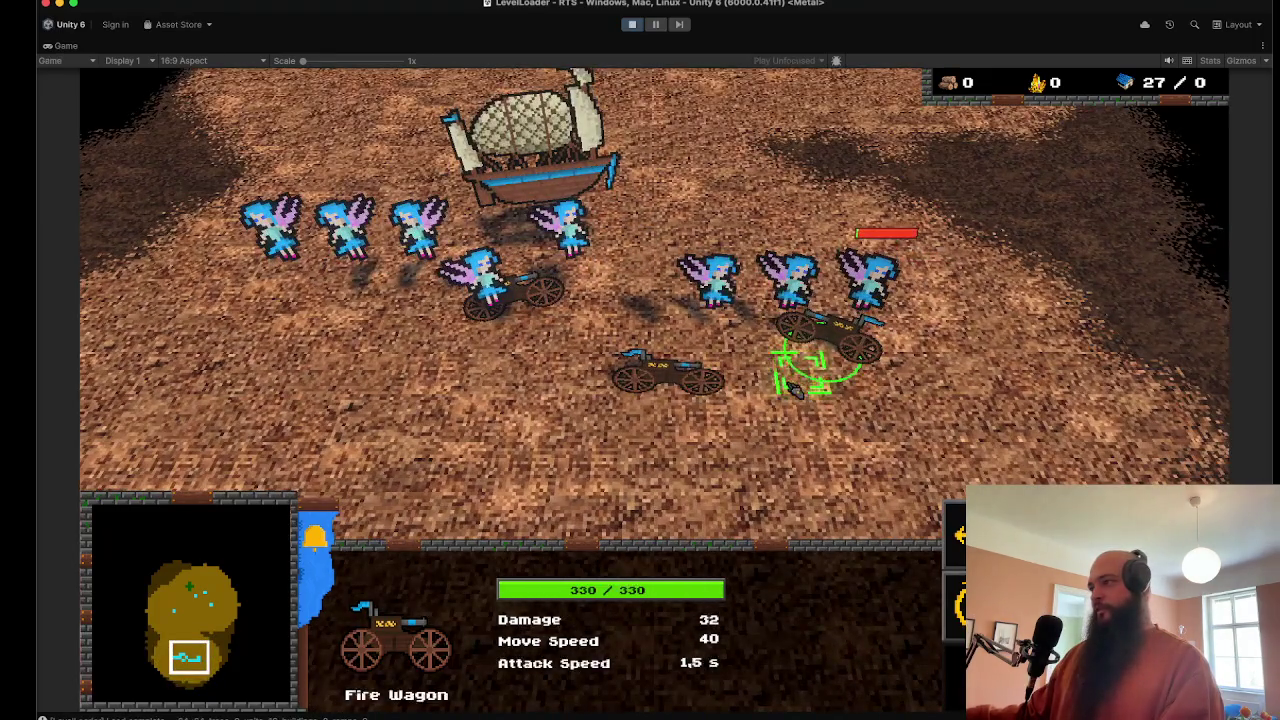
Step: Inspect the stats of a Fire Fae and the Fire Wagon beside it
{"action": "left_click", "coordinate": [800, 385]}
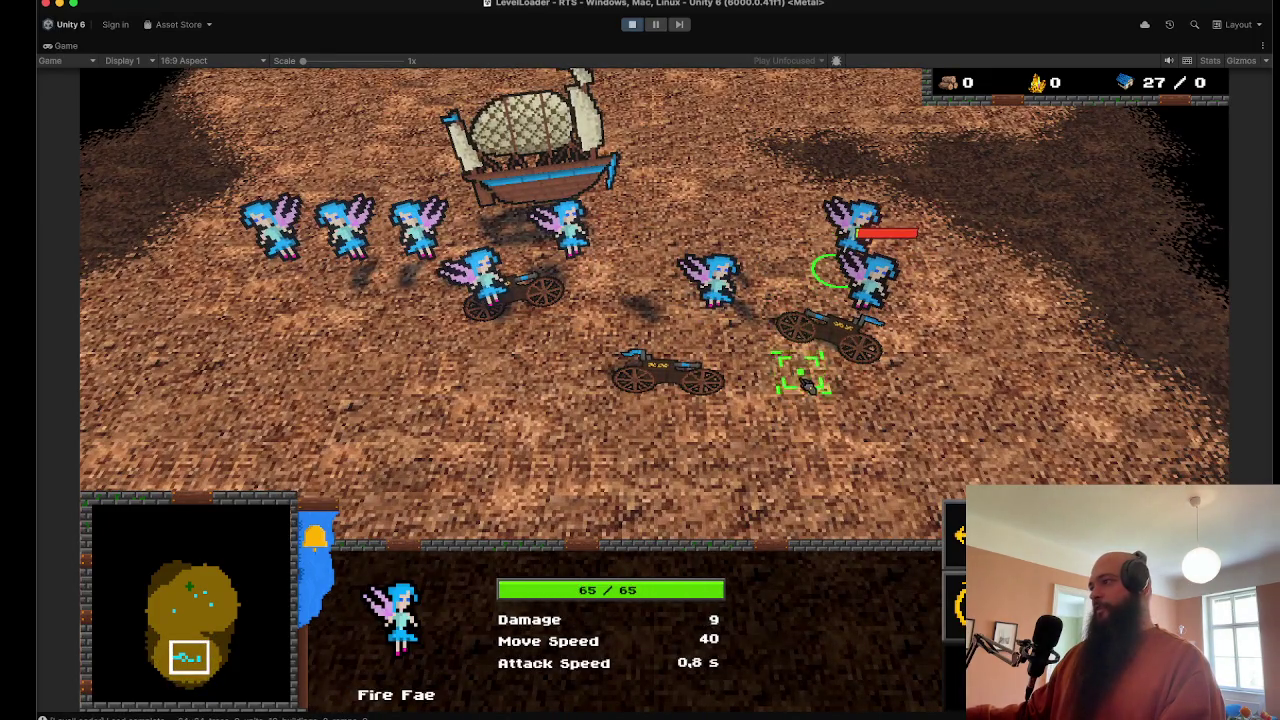
{"action": "key", "text": "Right"}
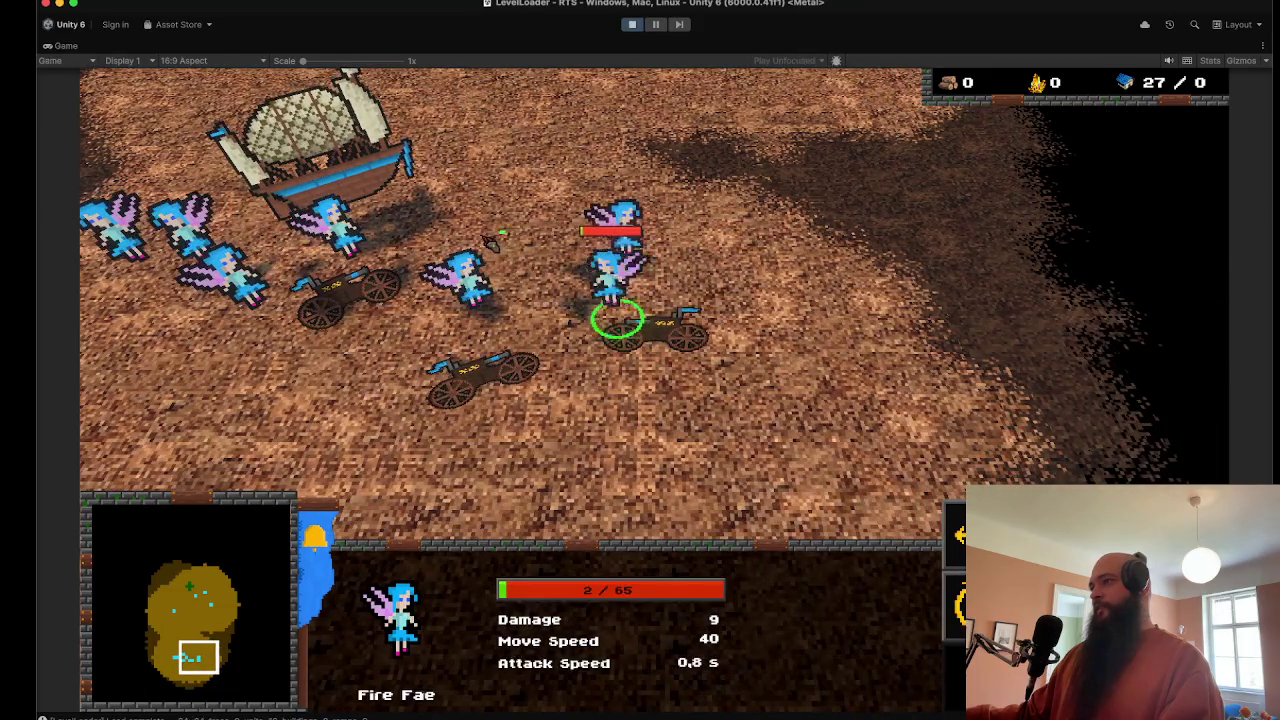
{"action": "scroll", "coordinate": [640, 300], "scroll_direction": "down", "scroll_amount": 2}
{"action": "key", "text": "Right"}
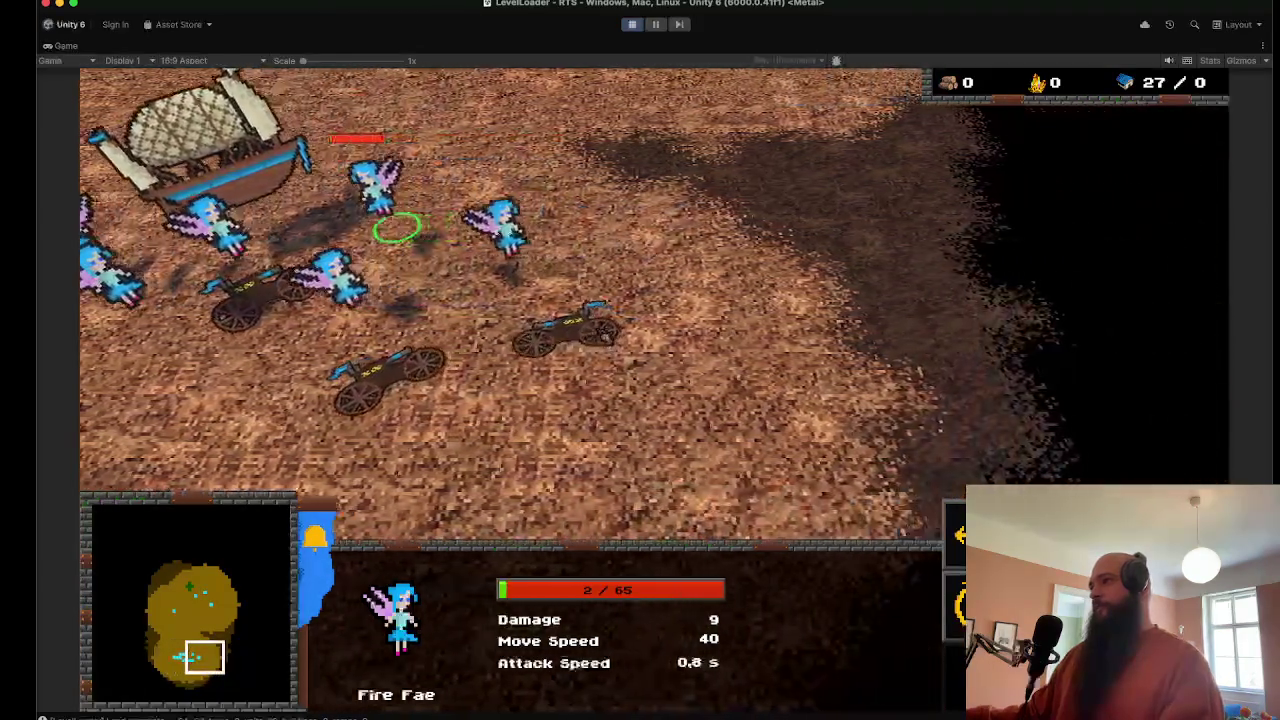
{"action": "scroll", "coordinate": [640, 300], "scroll_direction": "up", "scroll_amount": 2}
{"action": "left_click", "coordinate": [490, 380]}
{"action": "left_click", "coordinate": [430, 240]}
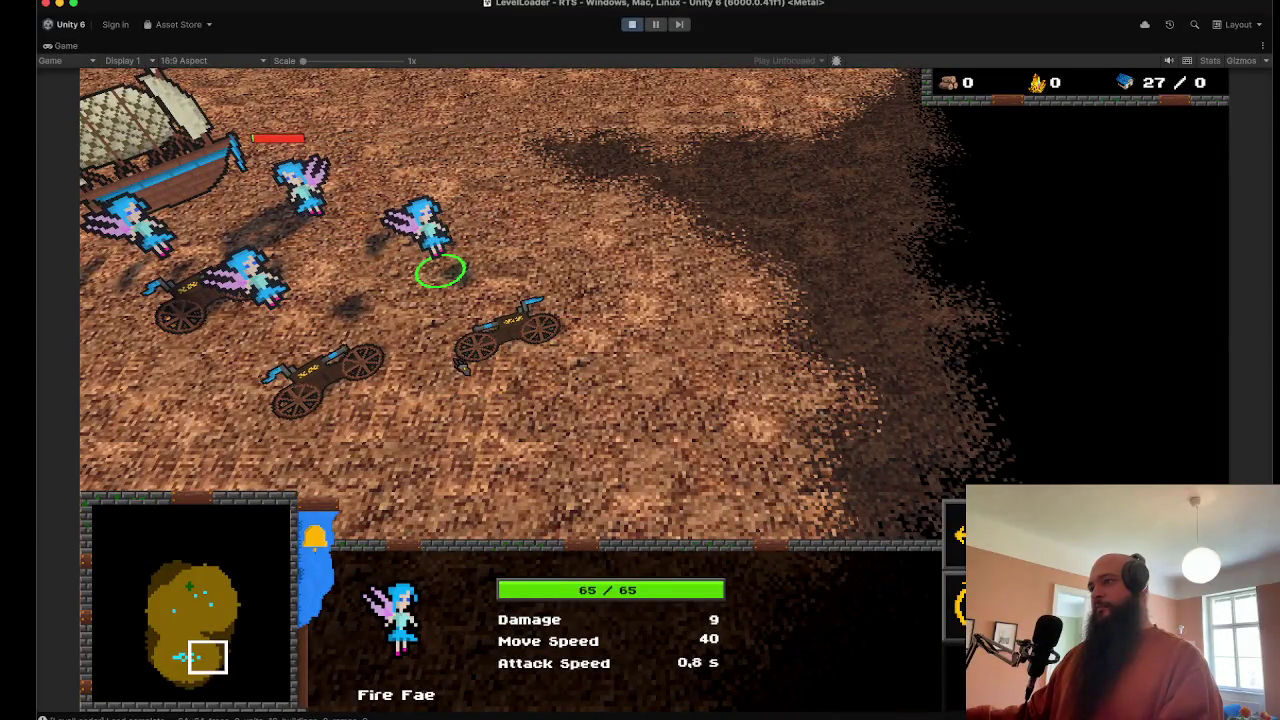
{"action": "left_click", "coordinate": [470, 378]}
{"action": "left_click", "coordinate": [478, 288]}
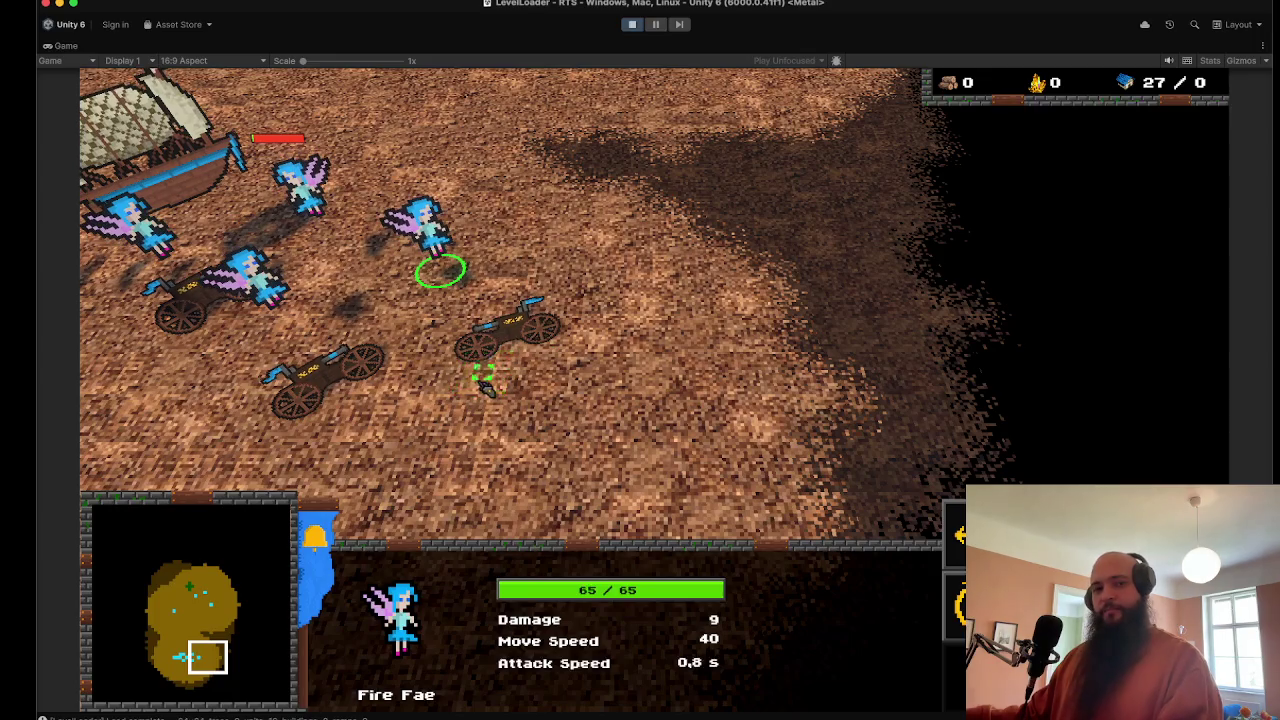
{"action": "left_click", "coordinate": [488, 376]}
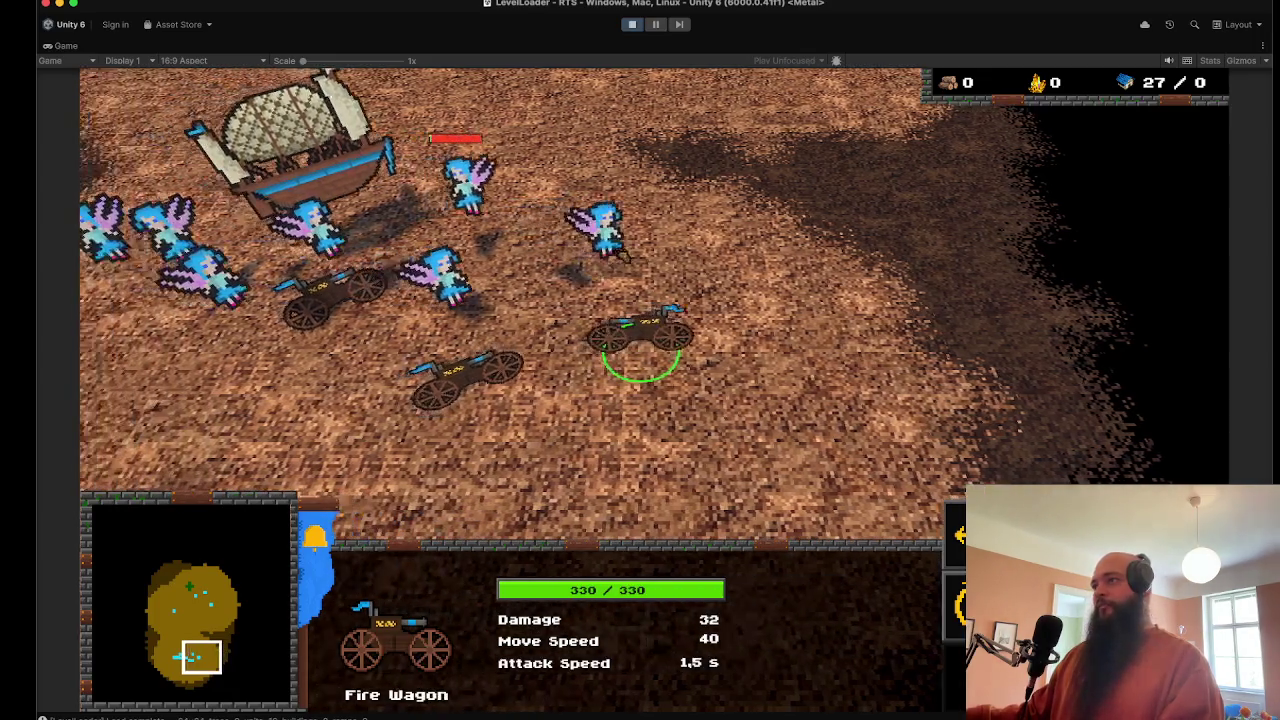
Step: Select all eight Fire Fae and move them around, ending beside the wagon
{"action": "double_click", "coordinate": [600, 229]}
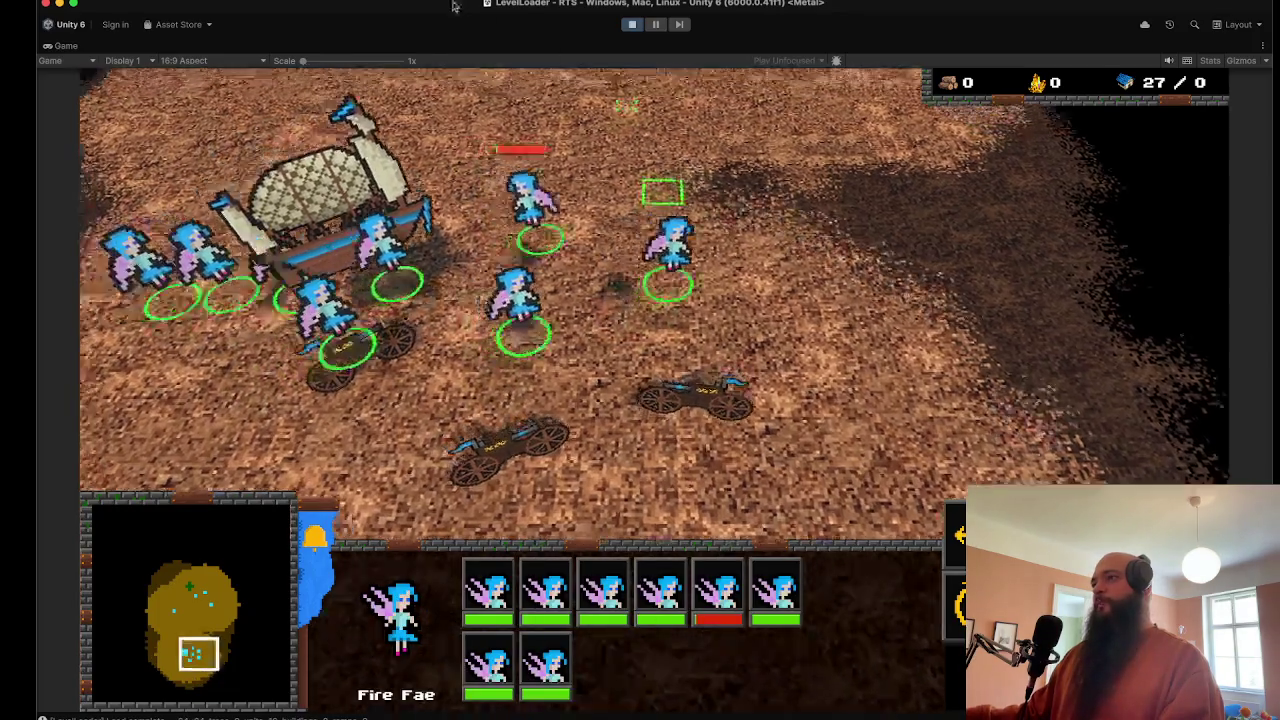
{"action": "scroll", "coordinate": [627, 103], "scroll_direction": "down", "scroll_amount": 2}
{"action": "right_click", "coordinate": [790, 180]}
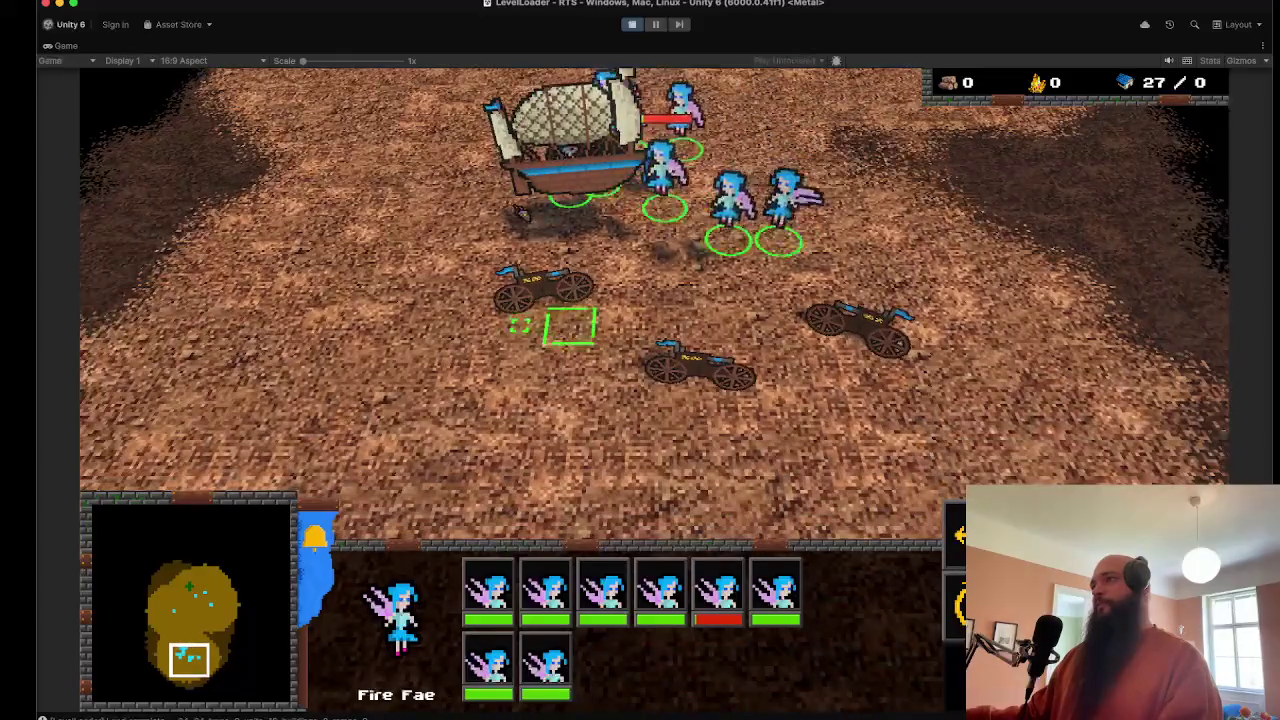
{"action": "right_click", "coordinate": [383, 290]}
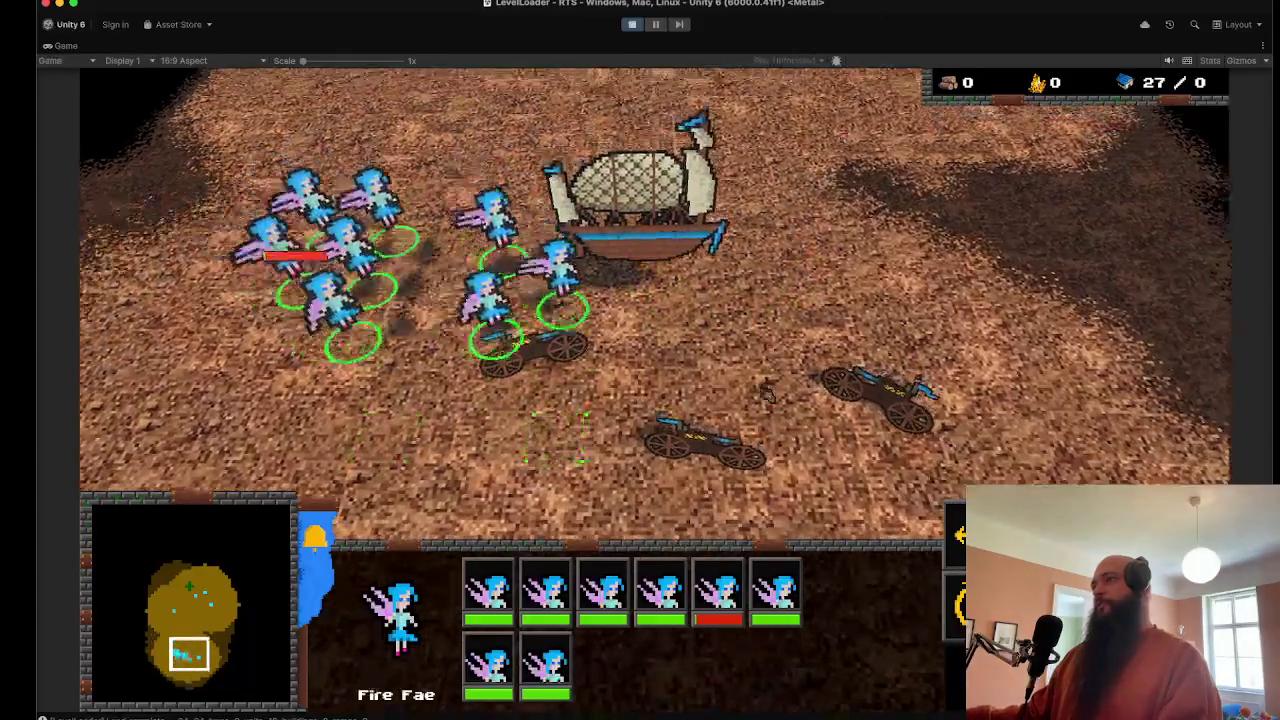
{"action": "right_click", "coordinate": [515, 335]}
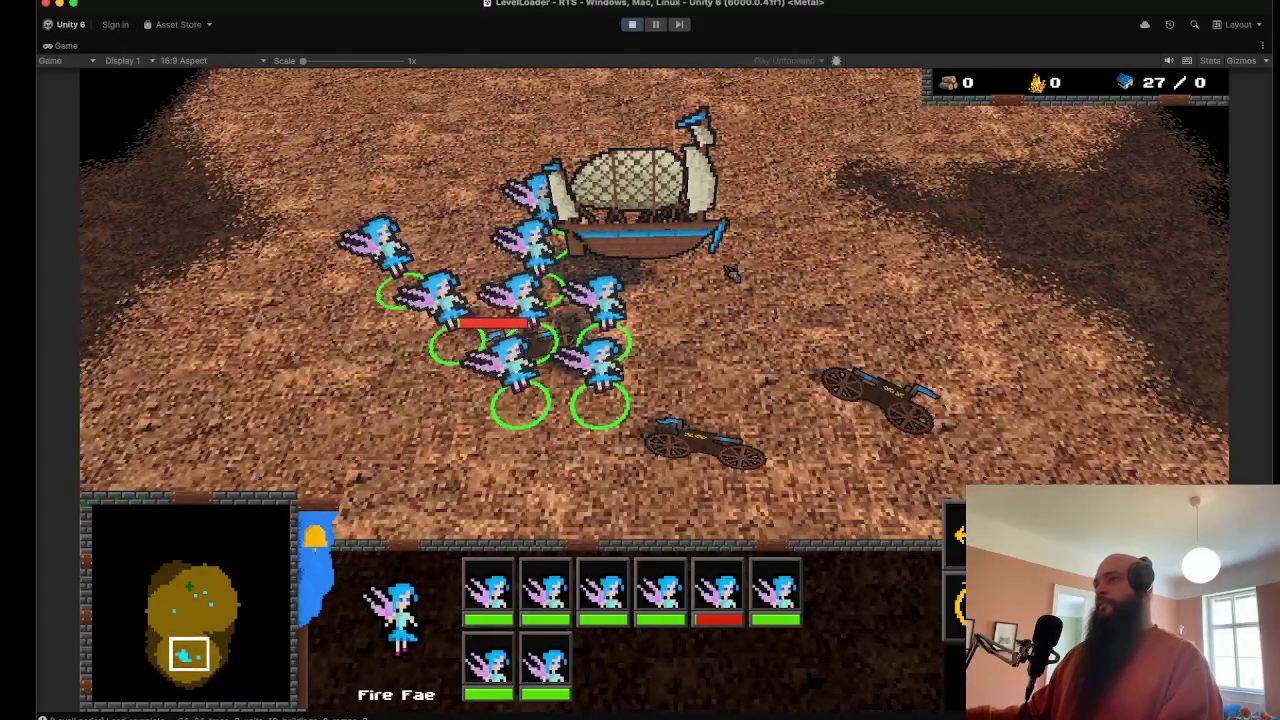
{"action": "scroll", "coordinate": [658, 381], "scroll_direction": "down", "scroll_amount": 2}
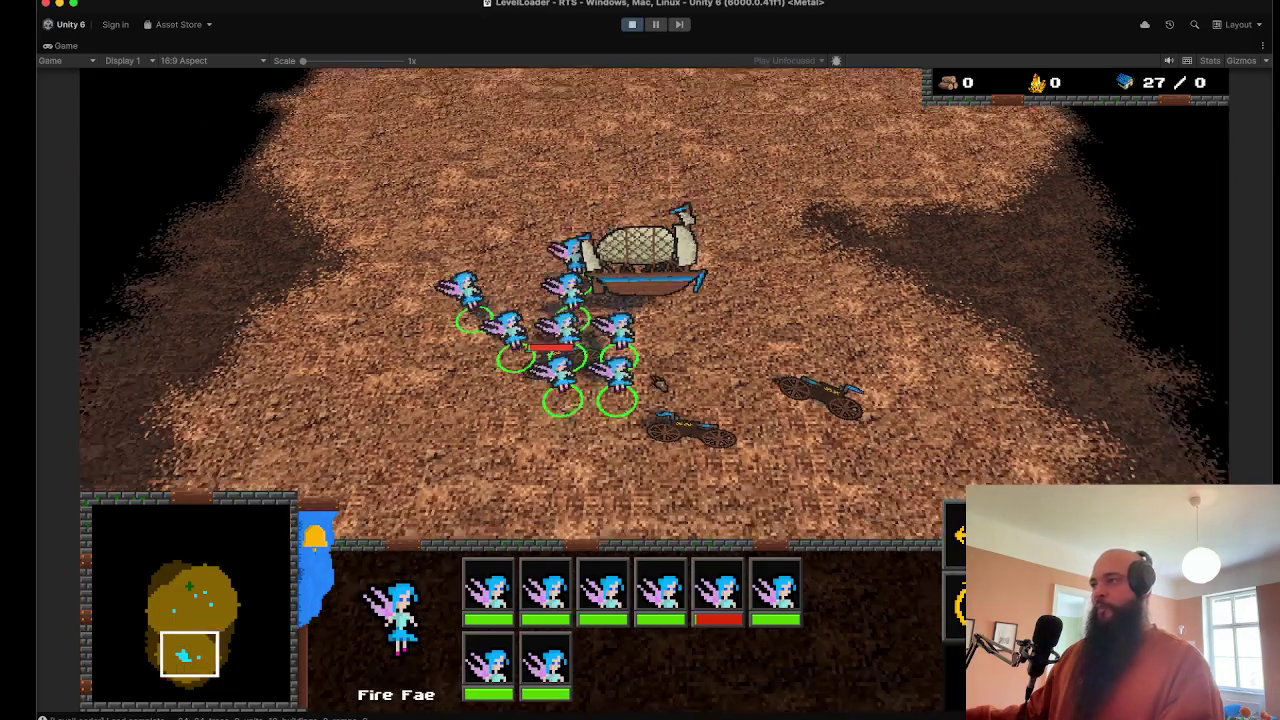
Step: Send one Fire Fae out and back, fly the Air Ship to the group, and select all twelve units
{"action": "left_click", "coordinate": [617, 355]}
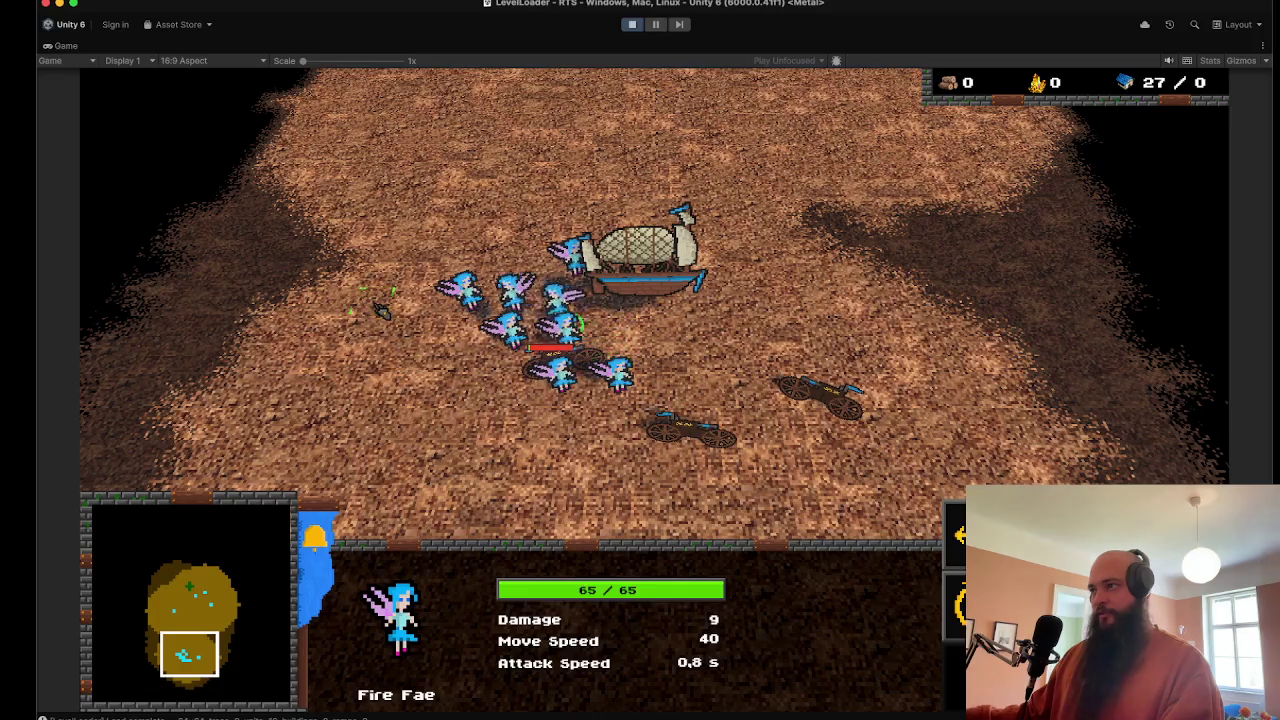
{"action": "right_click", "coordinate": [386, 203]}
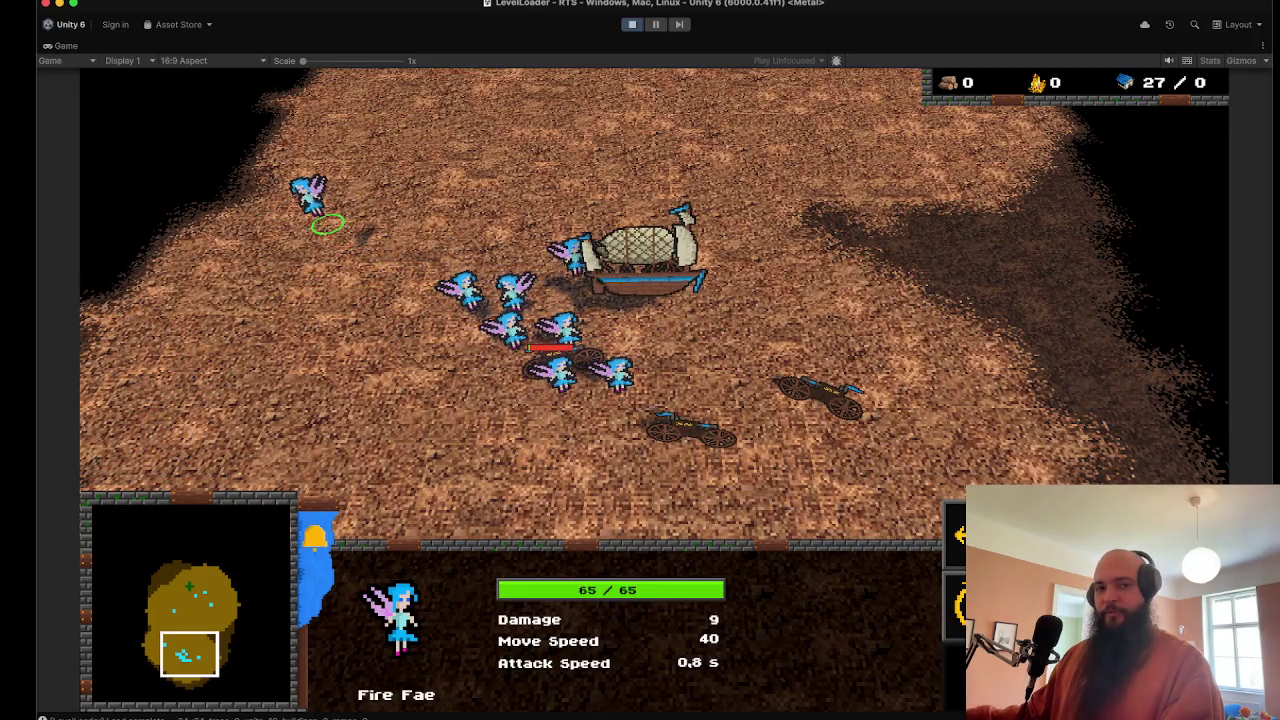
{"action": "right_click", "coordinate": [503, 262]}
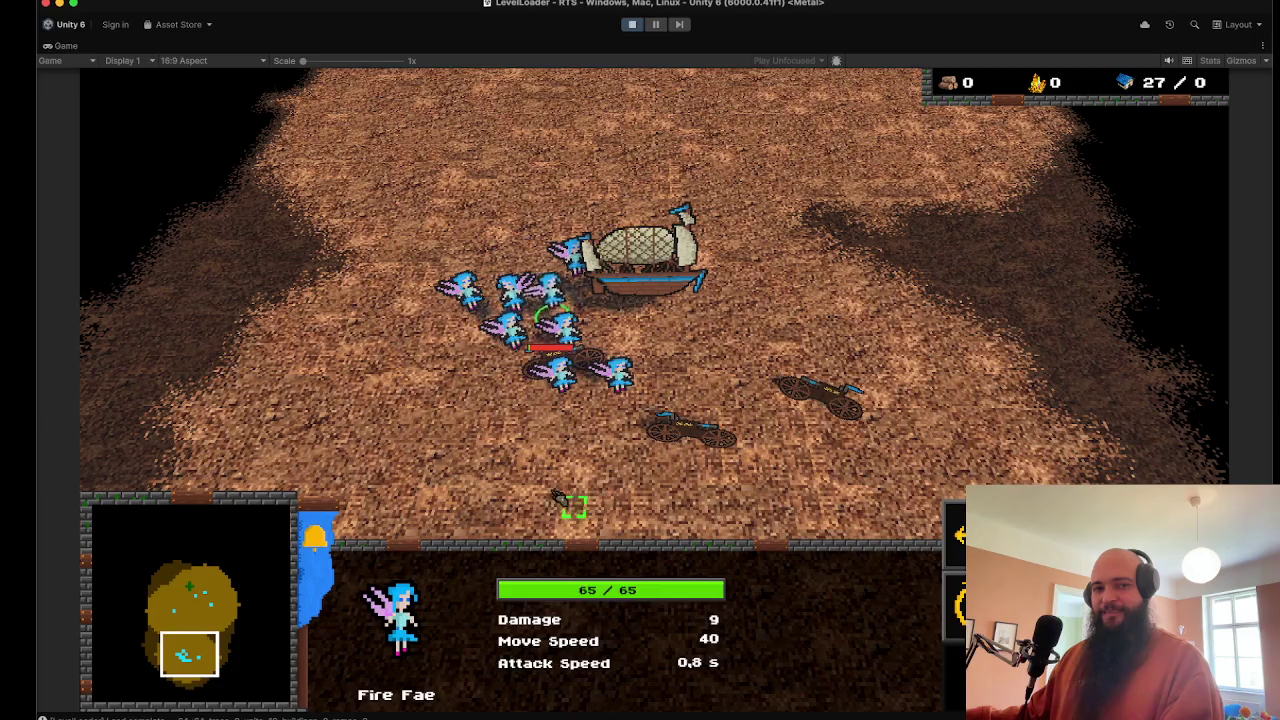
{"action": "left_click", "coordinate": [640, 255]}
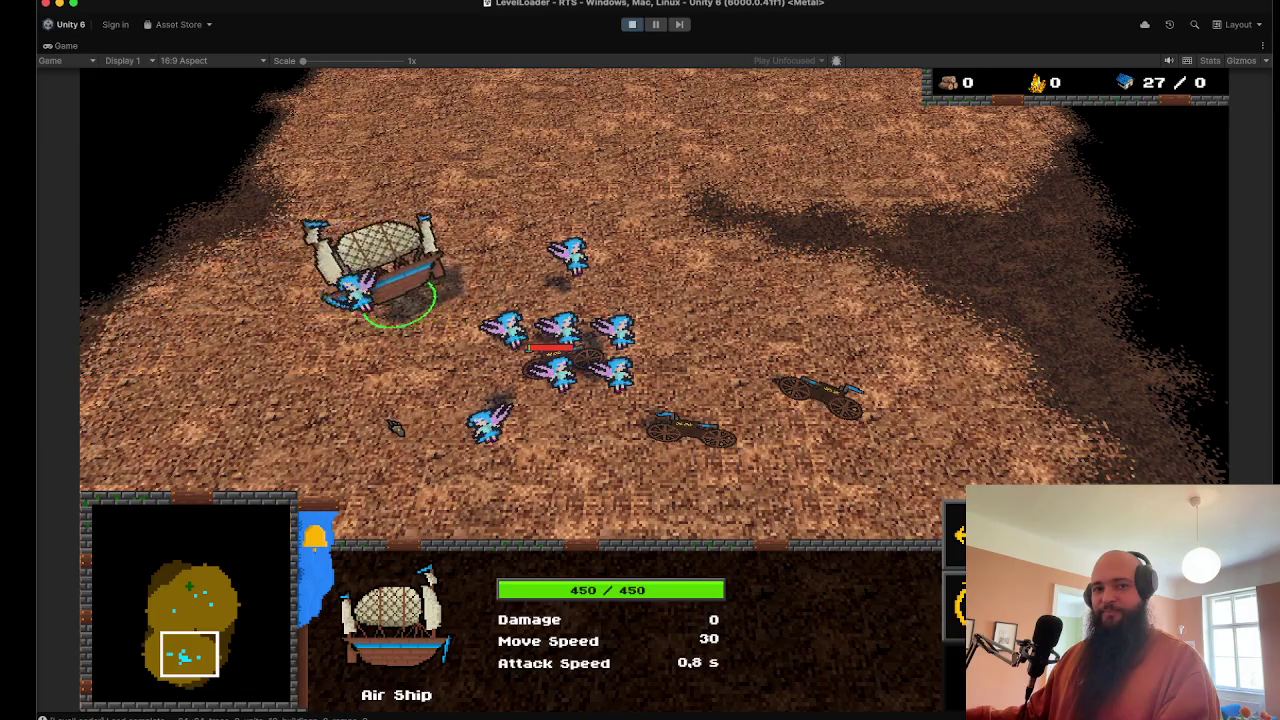
{"action": "right_click", "coordinate": [592, 428]}
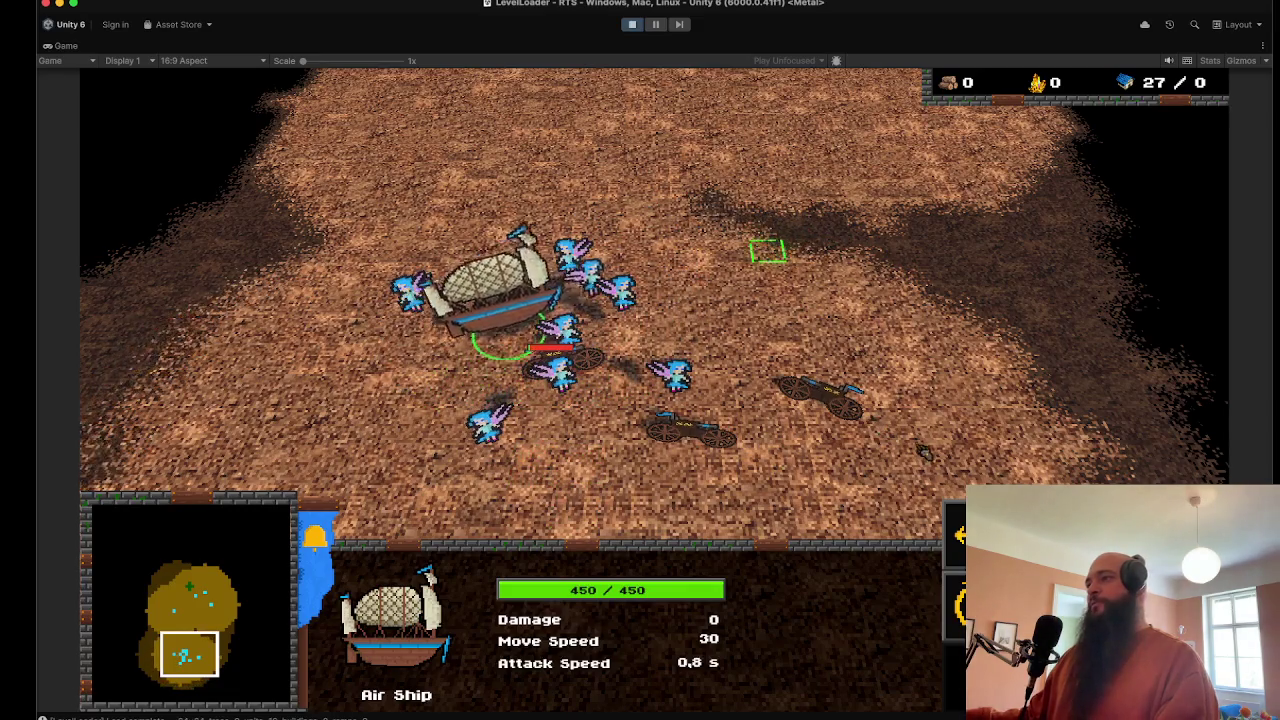
{"action": "left_click_drag", "start_coordinate": [925, 452], "coordinate": [380, 220]}
Step: Order the whole army up and to the right and follow it with the camera
{"action": "right_click", "coordinate": [872, 249]}
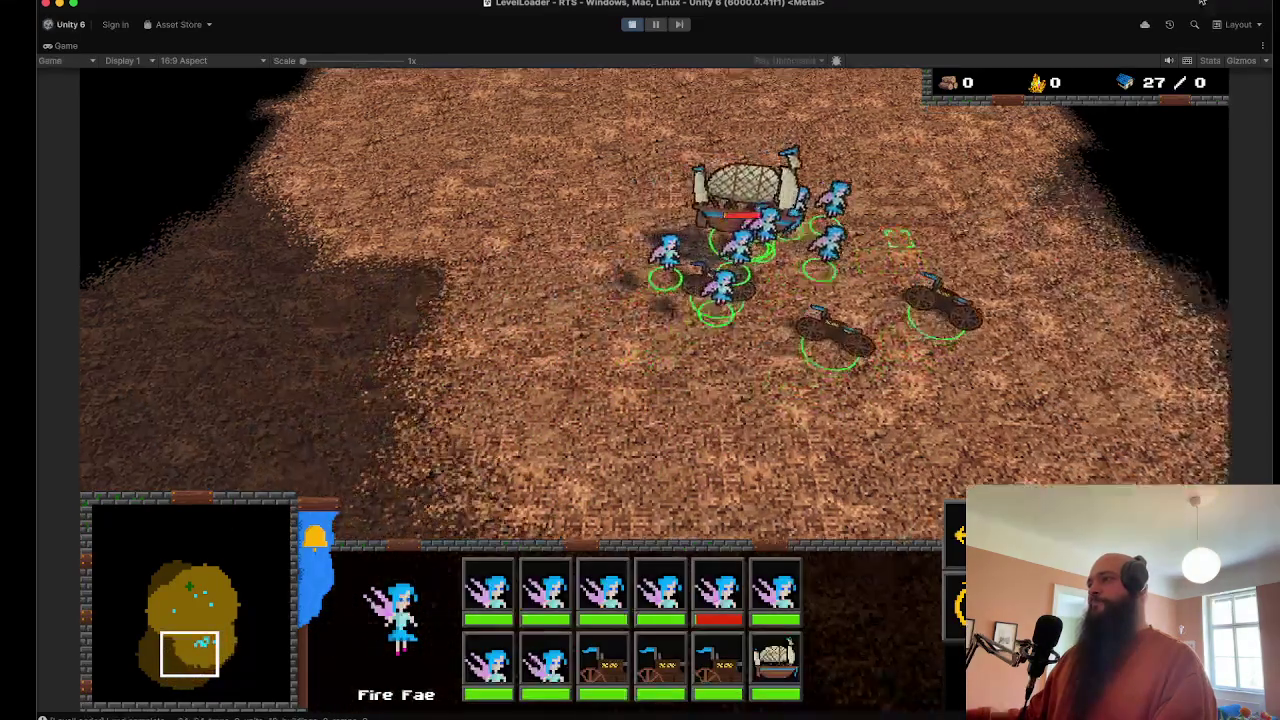
{"action": "mouse_move", "coordinate": [1202, 3]}
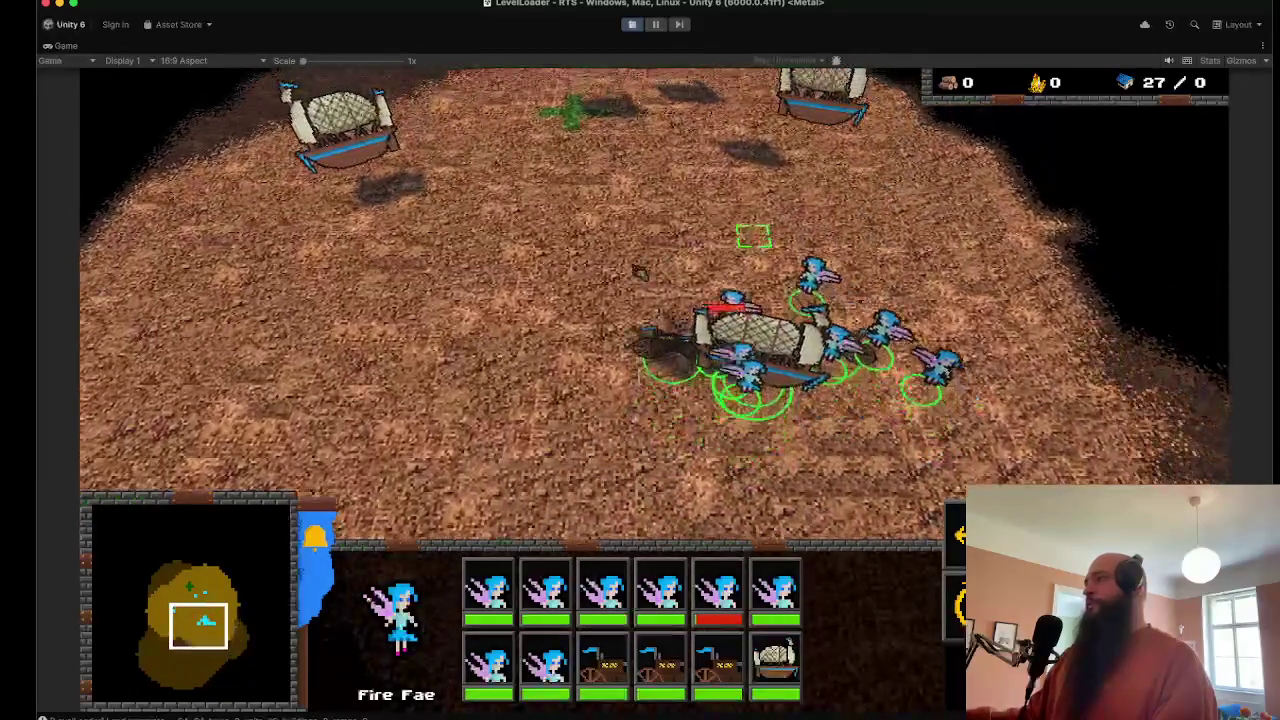
{"action": "key", "text": "Up"}
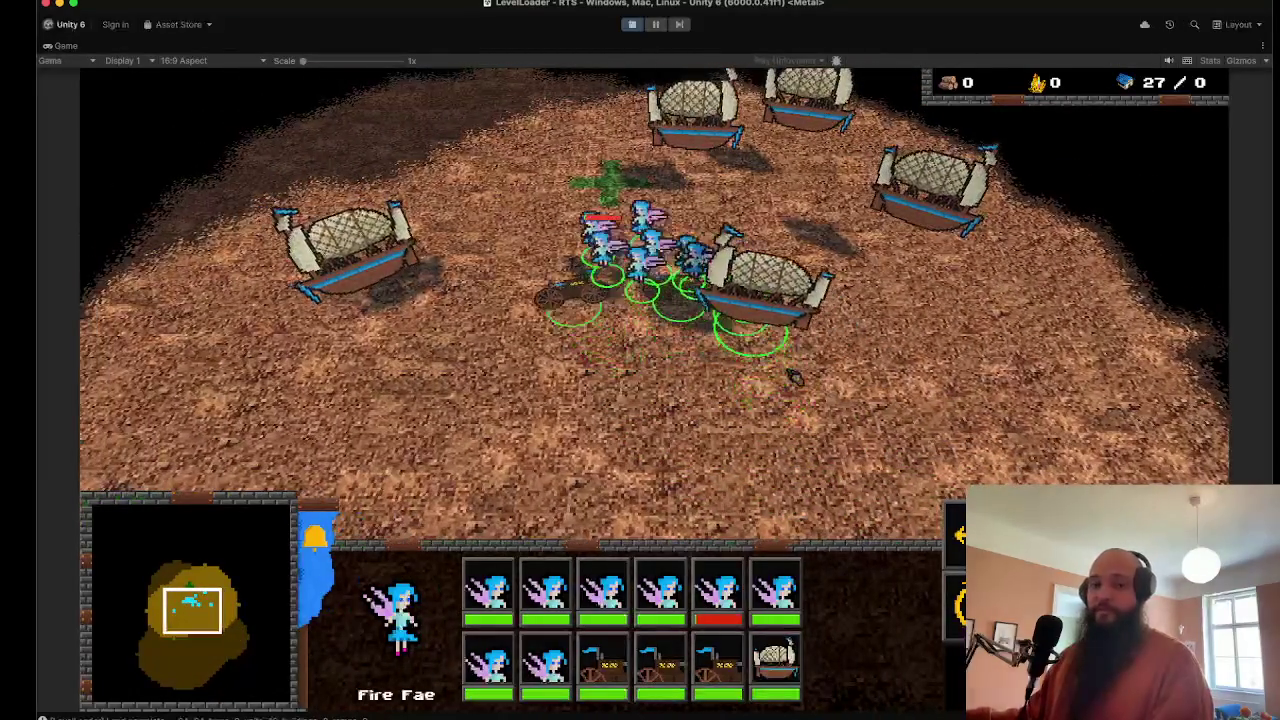
{"action": "key", "text": "Down"}
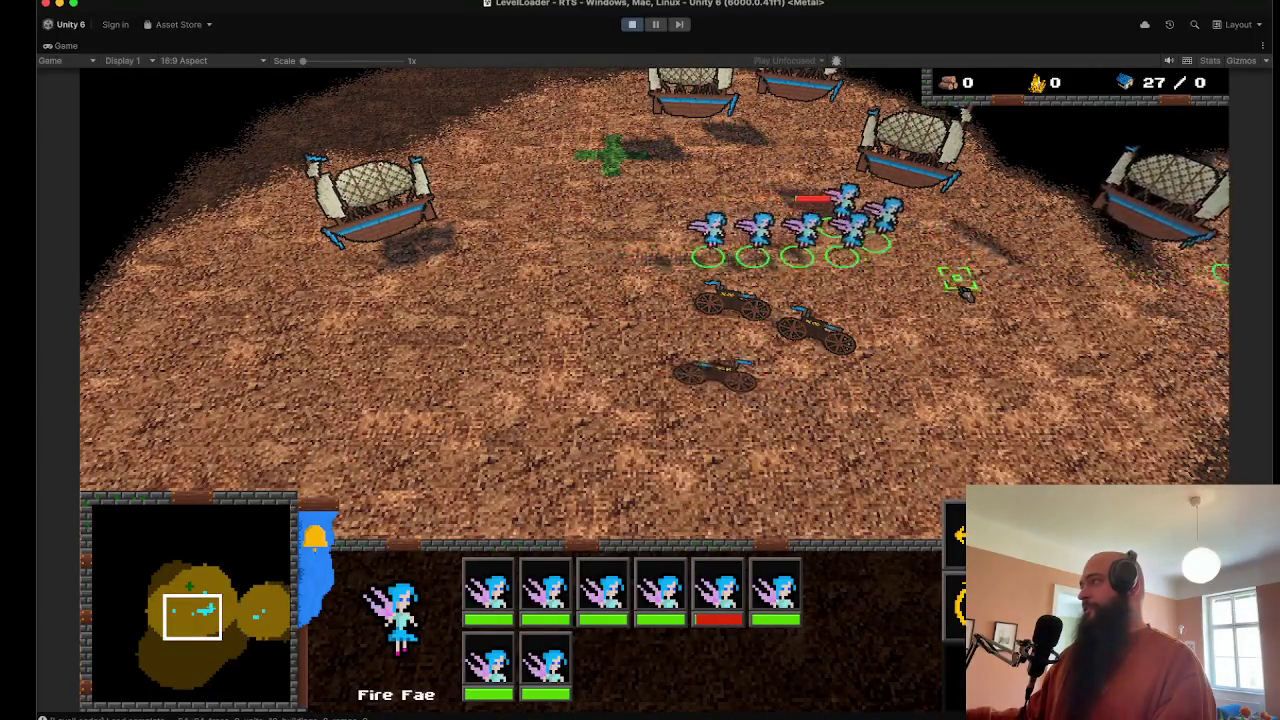
{"action": "key", "text": "Right"}
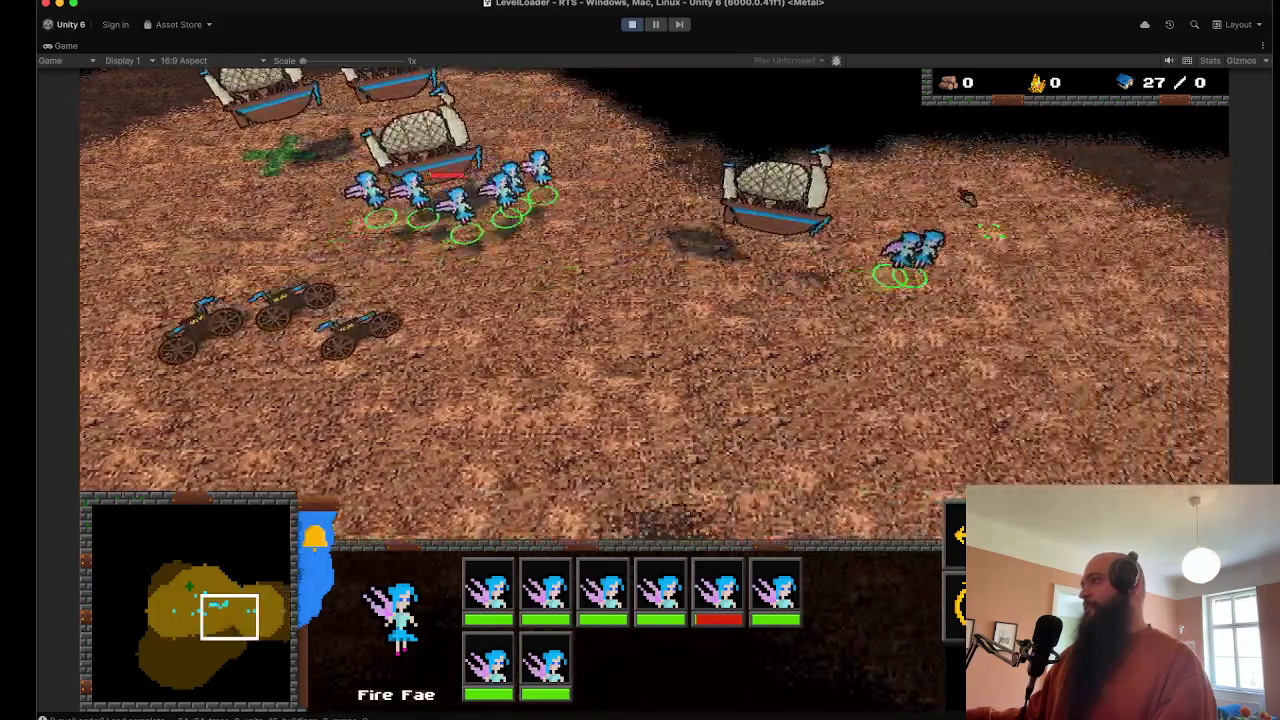
{"action": "key", "text": "Up"}
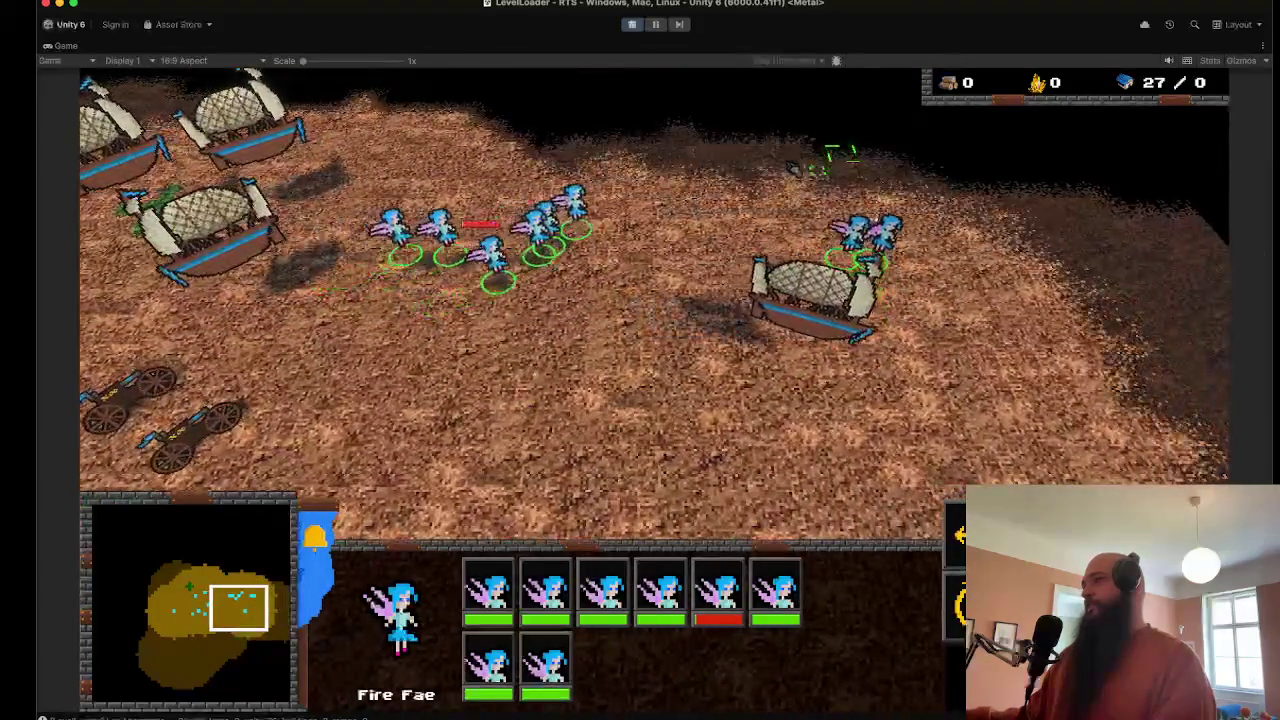
Step: Pan around the island to reveal the airships to the north
{"action": "key", "text": "Left"}
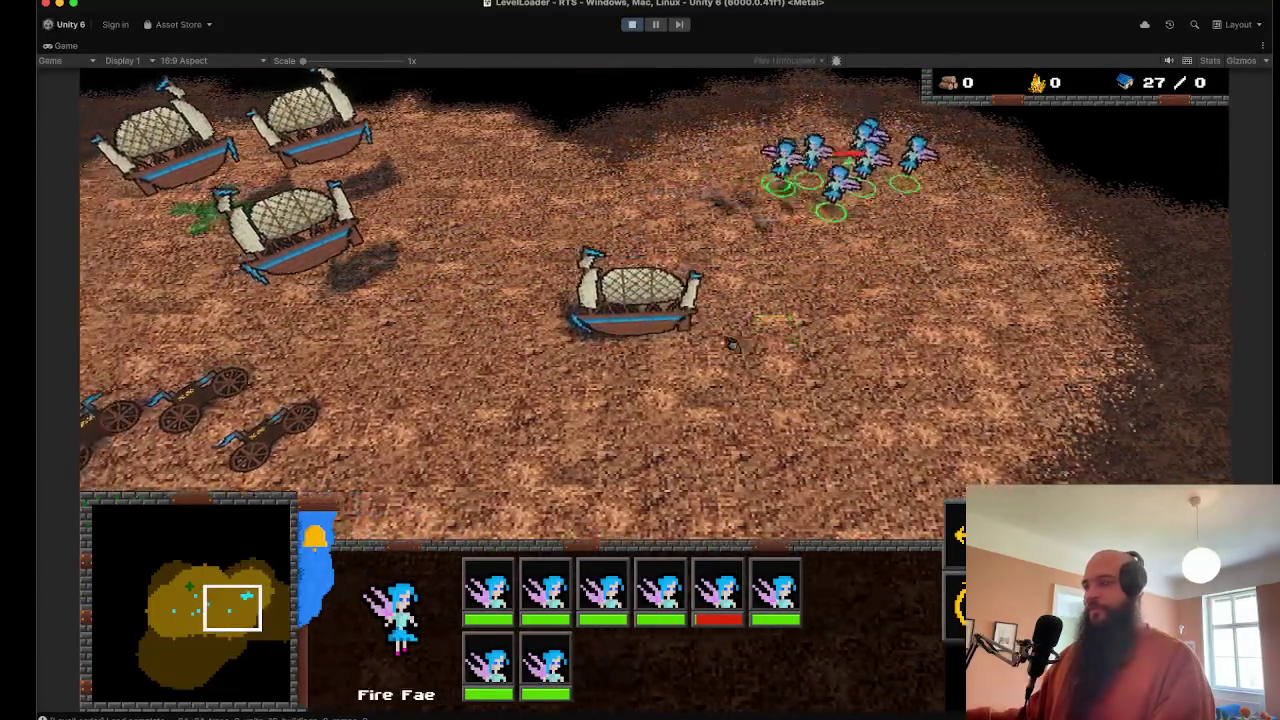
{"action": "key", "text": "Down"}
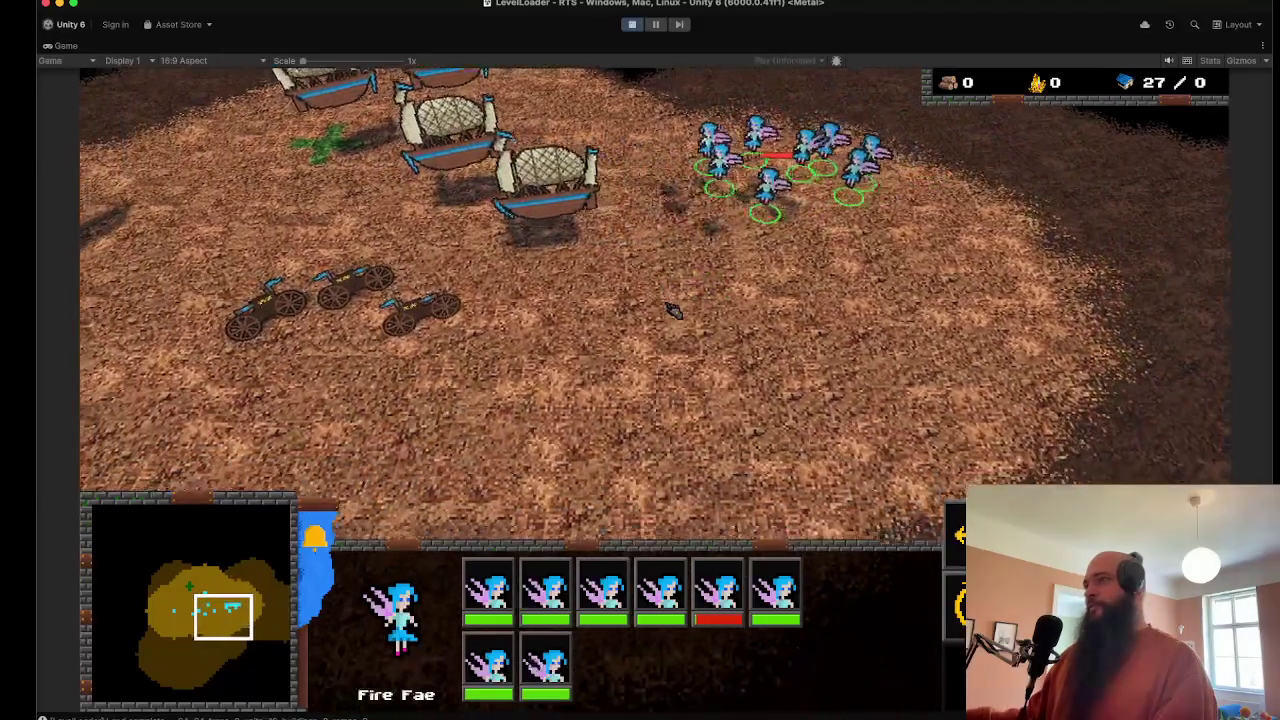
{"action": "key", "text": "Left"}
{"action": "key", "text": "Down"}
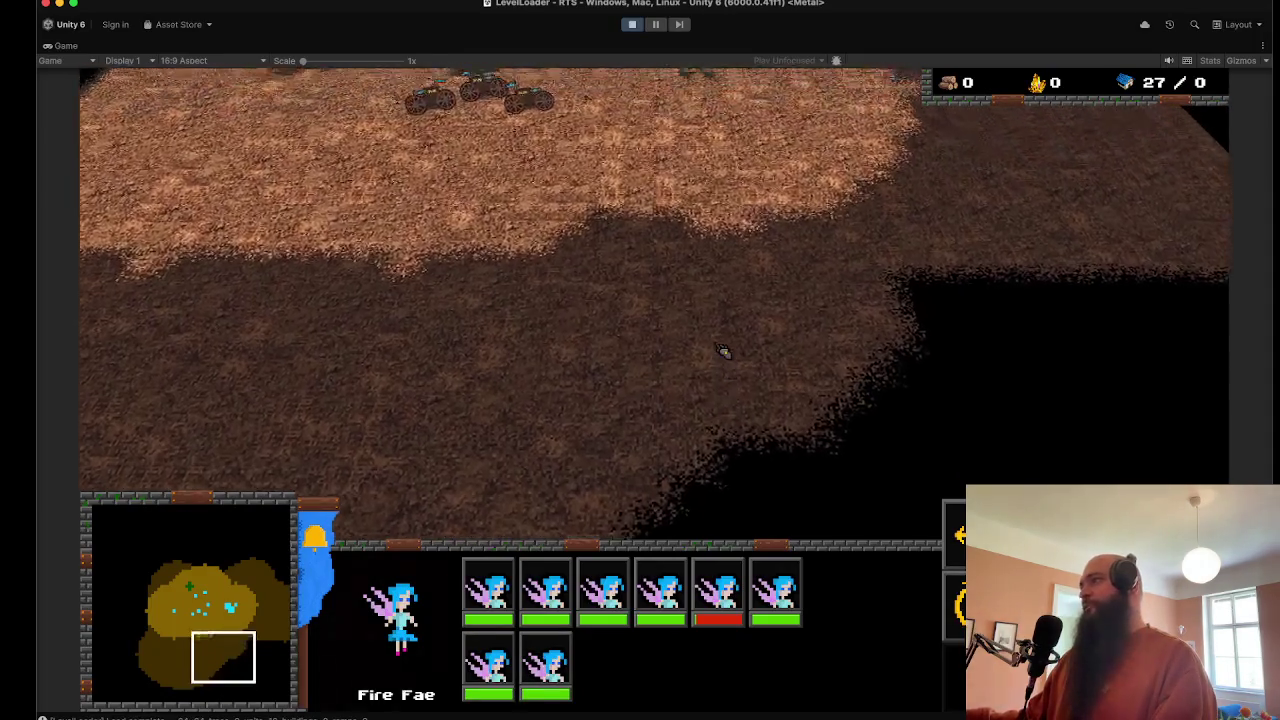
{"action": "key", "text": "Up"}
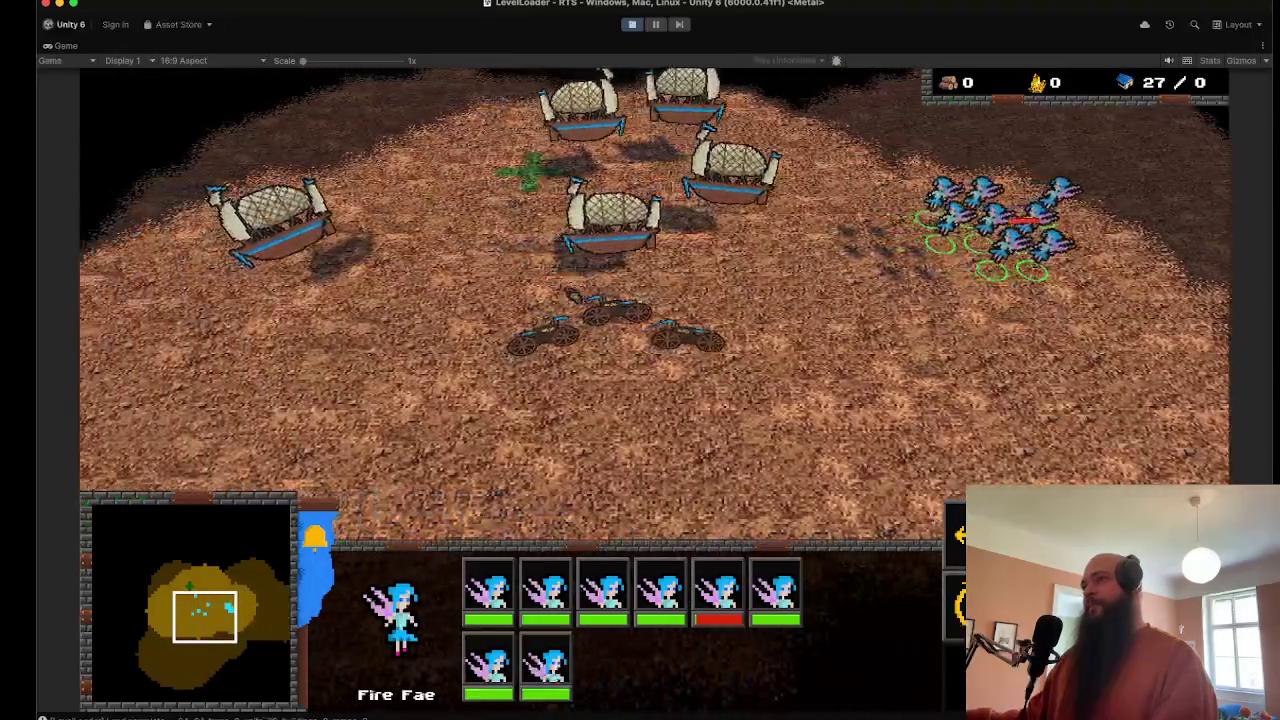
{"action": "key", "text": "Left"}
{"action": "key", "text": "Down"}
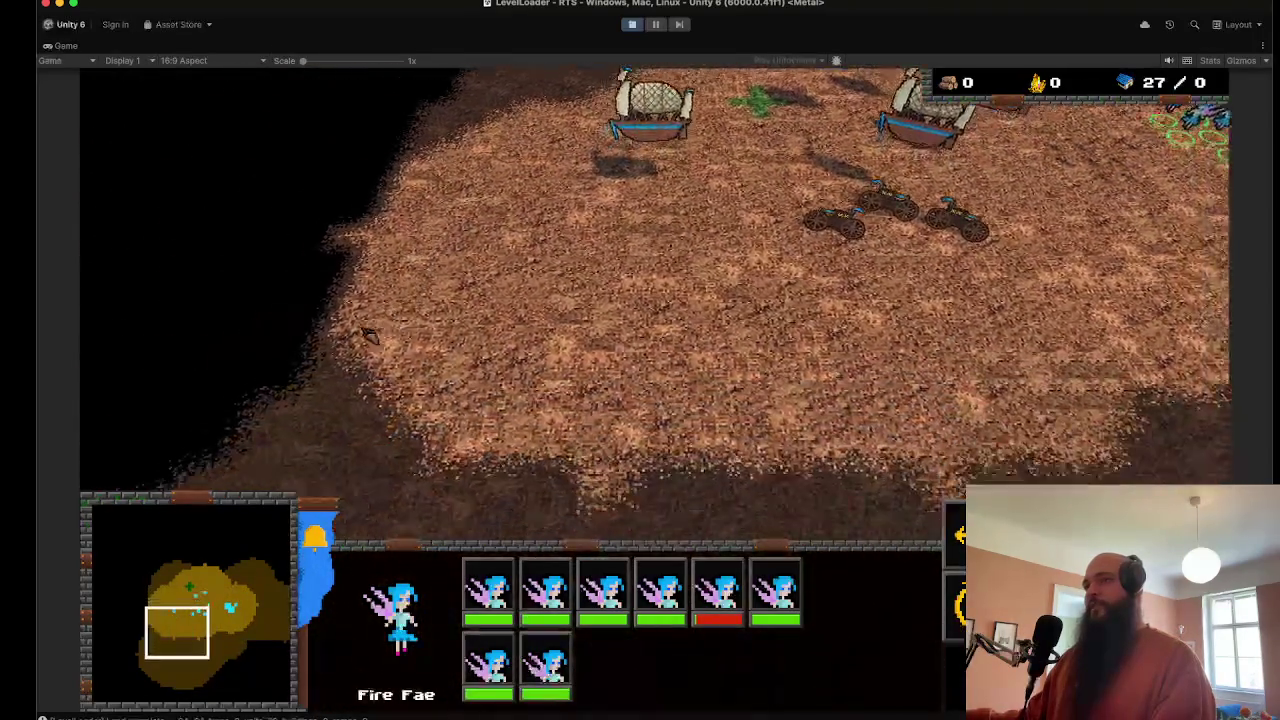
{"action": "key", "text": "Left"}
{"action": "key", "text": "Up"}
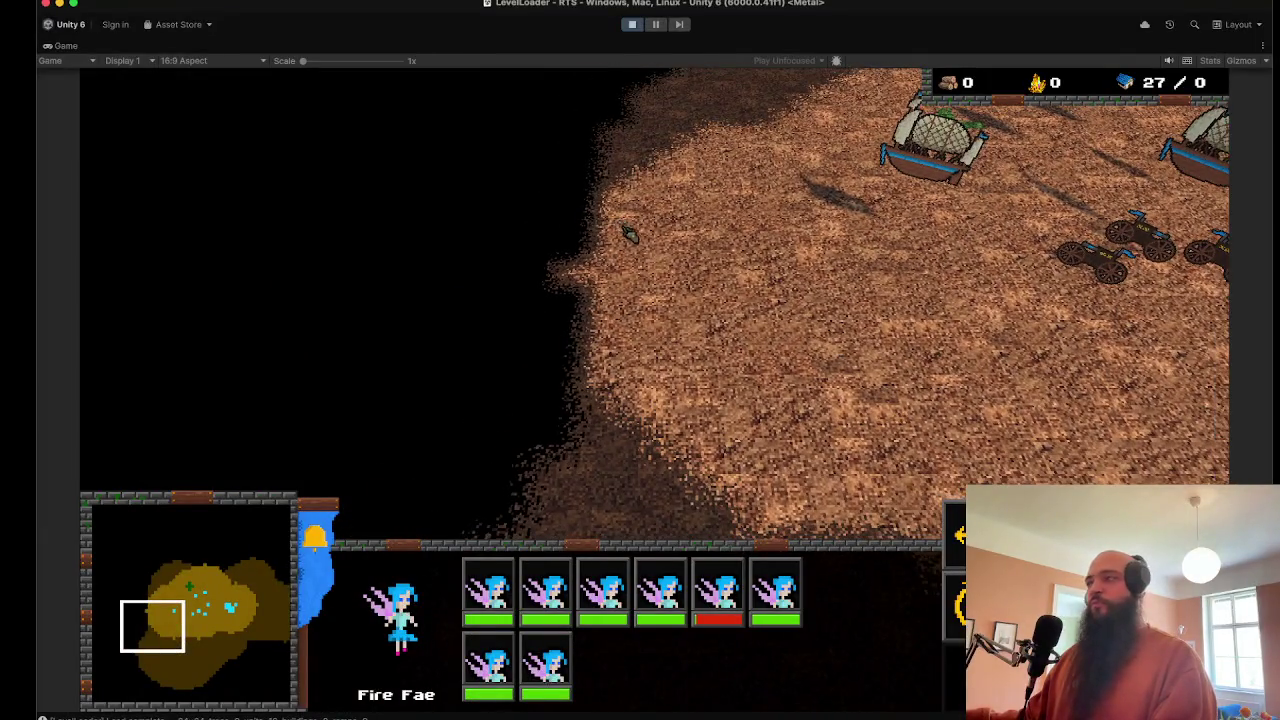
{"action": "key", "text": "Right"}
Step: Select an Air Ship and fly it down-left, then up and to the right
{"action": "left_click", "coordinate": [800, 189]}
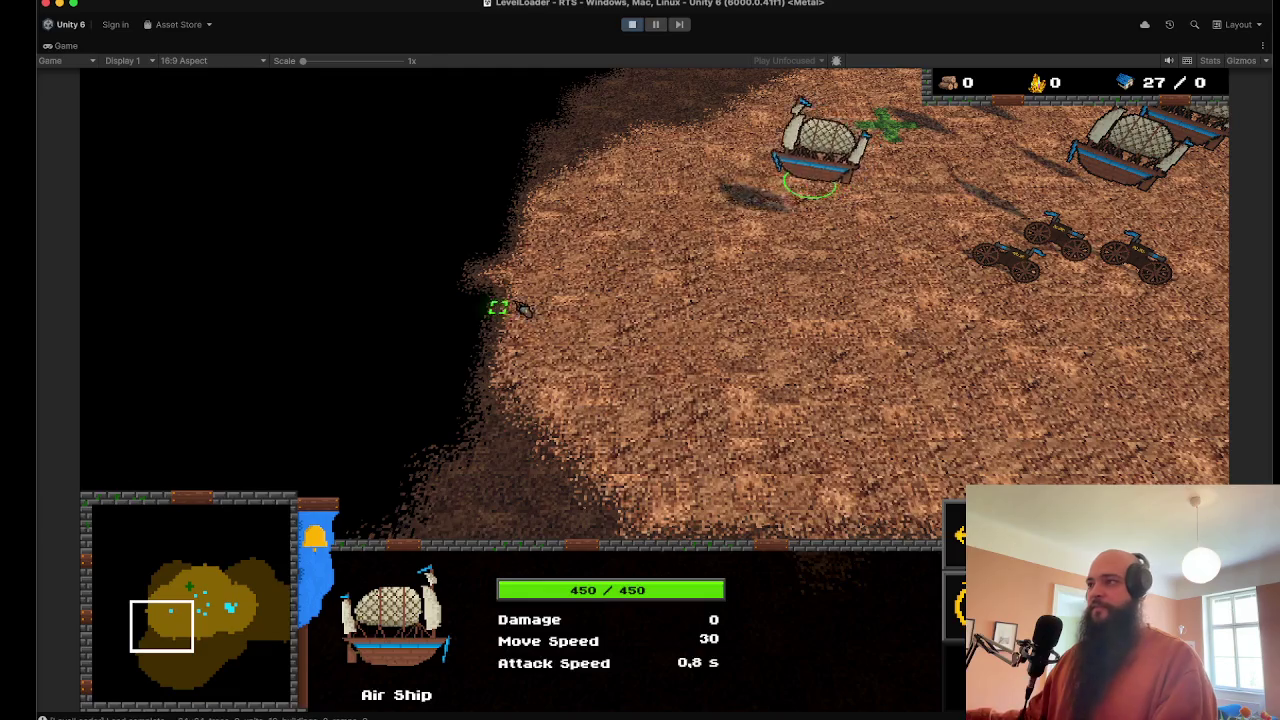
{"action": "key", "text": "Down"}
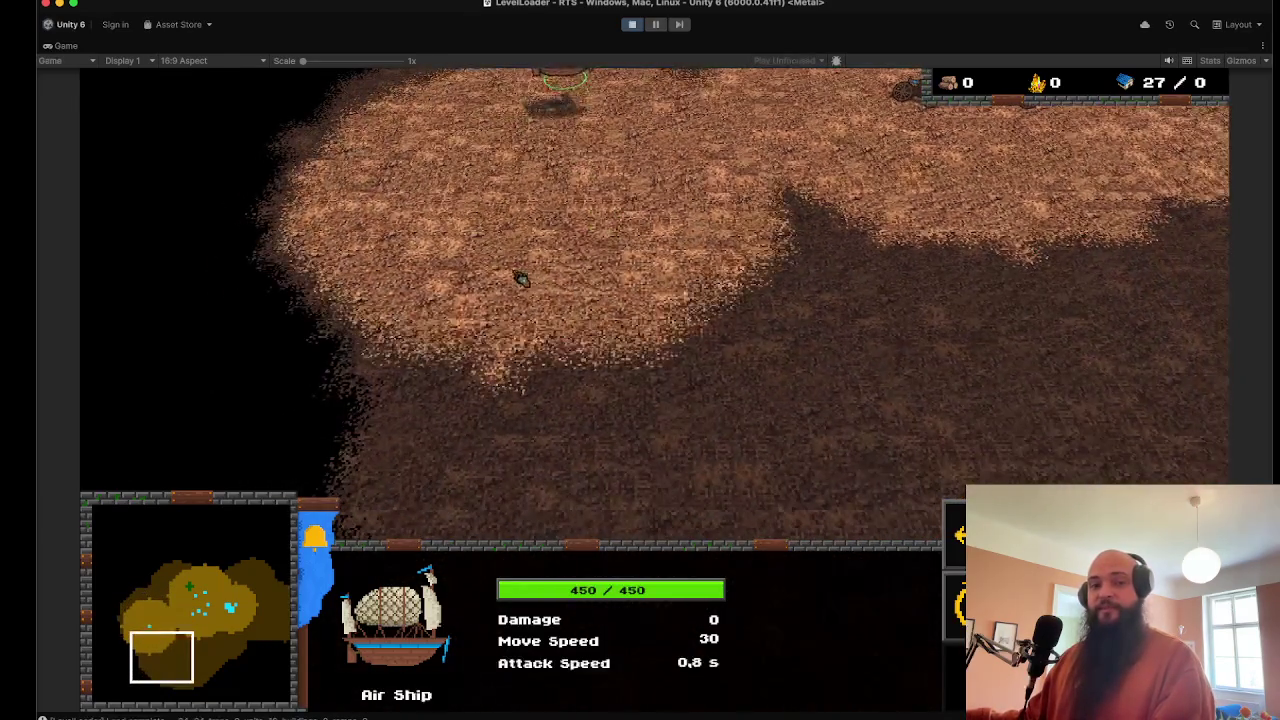
{"action": "right_click", "coordinate": [521, 279]}
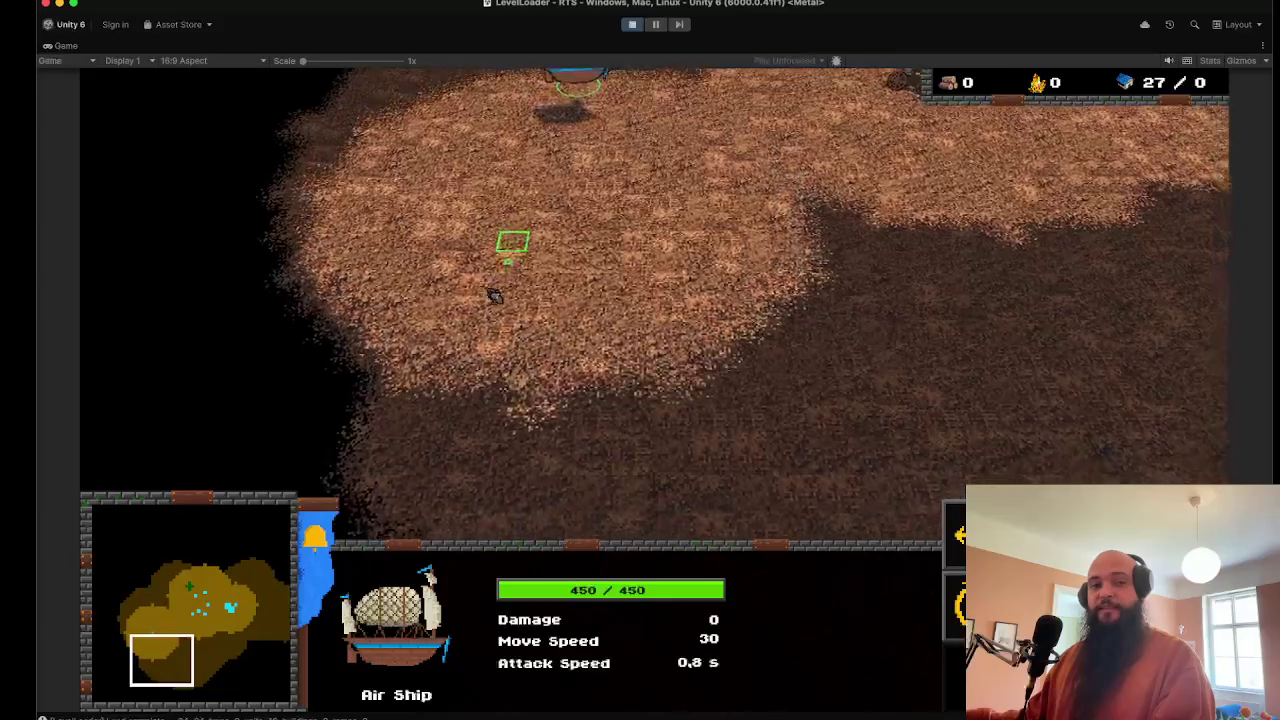
{"action": "key", "text": "Down"}
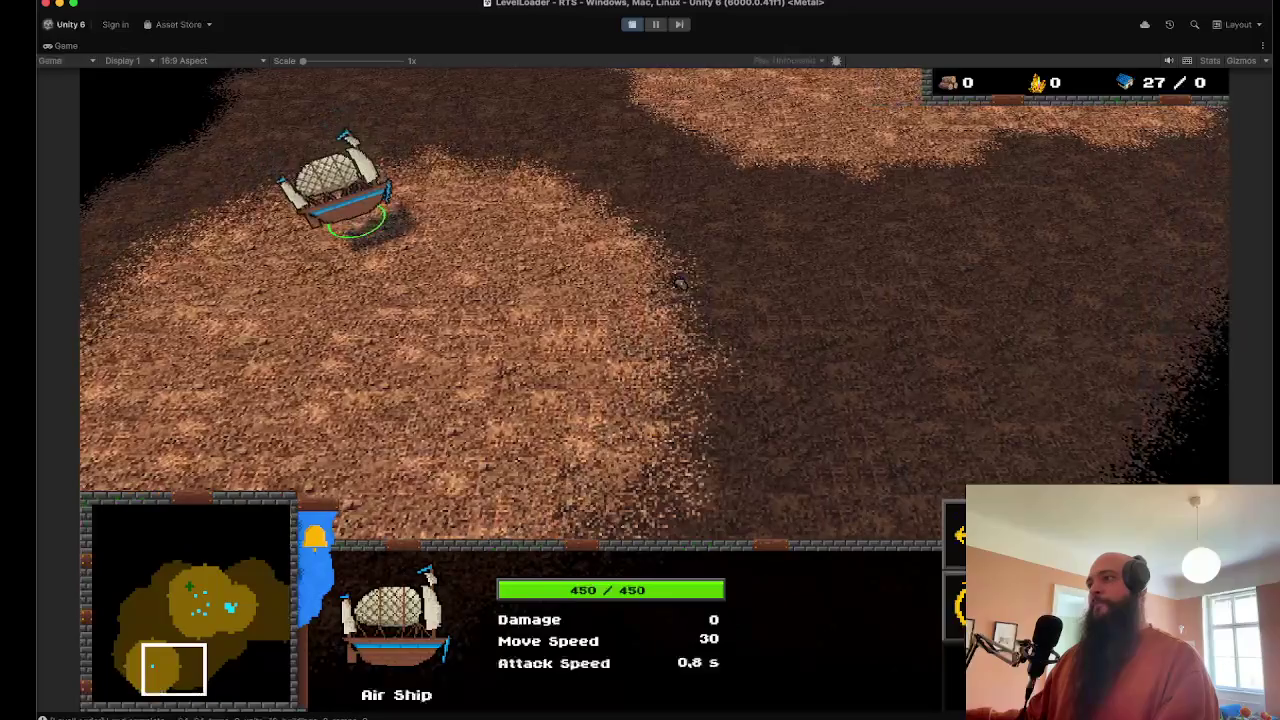
{"action": "right_click", "coordinate": [720, 252]}
{"action": "right_click", "coordinate": [777, 229]}
{"action": "key", "text": "Right"}
{"action": "right_click", "coordinate": [818, 193]}
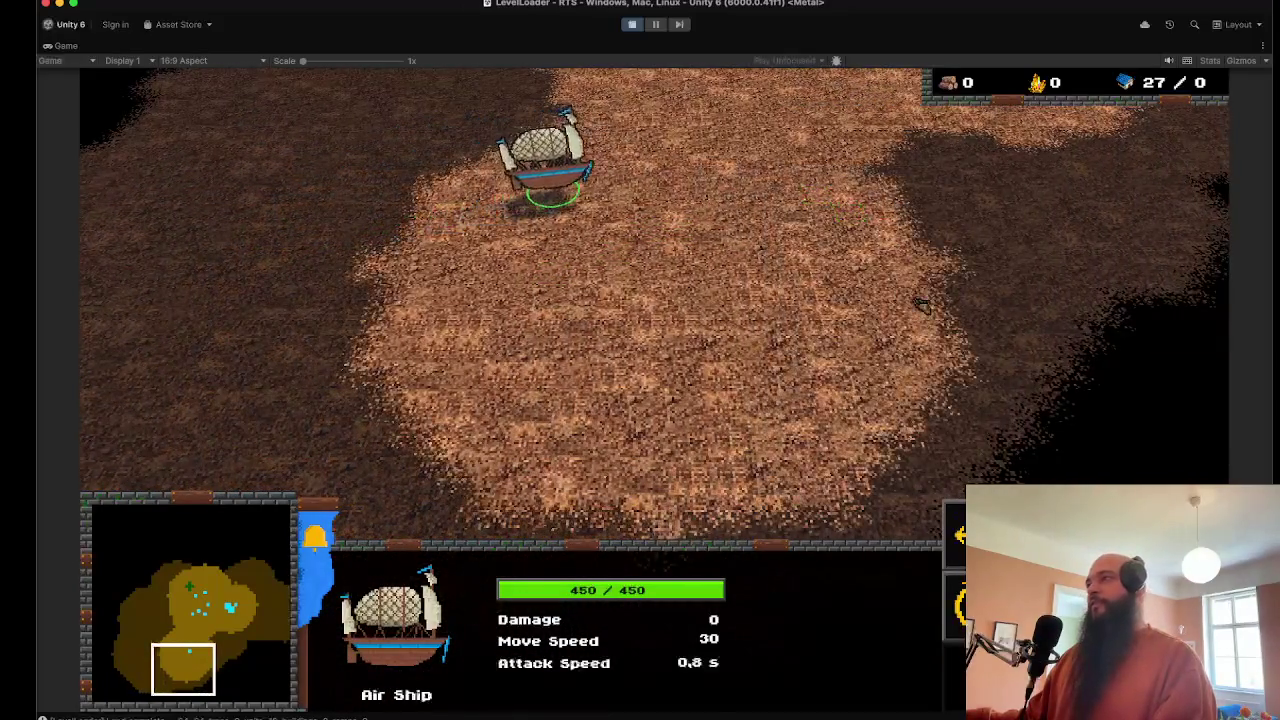
Step: Follow the Air Ship across the island to the other ships and vehicles
{"action": "key", "text": "Right"}
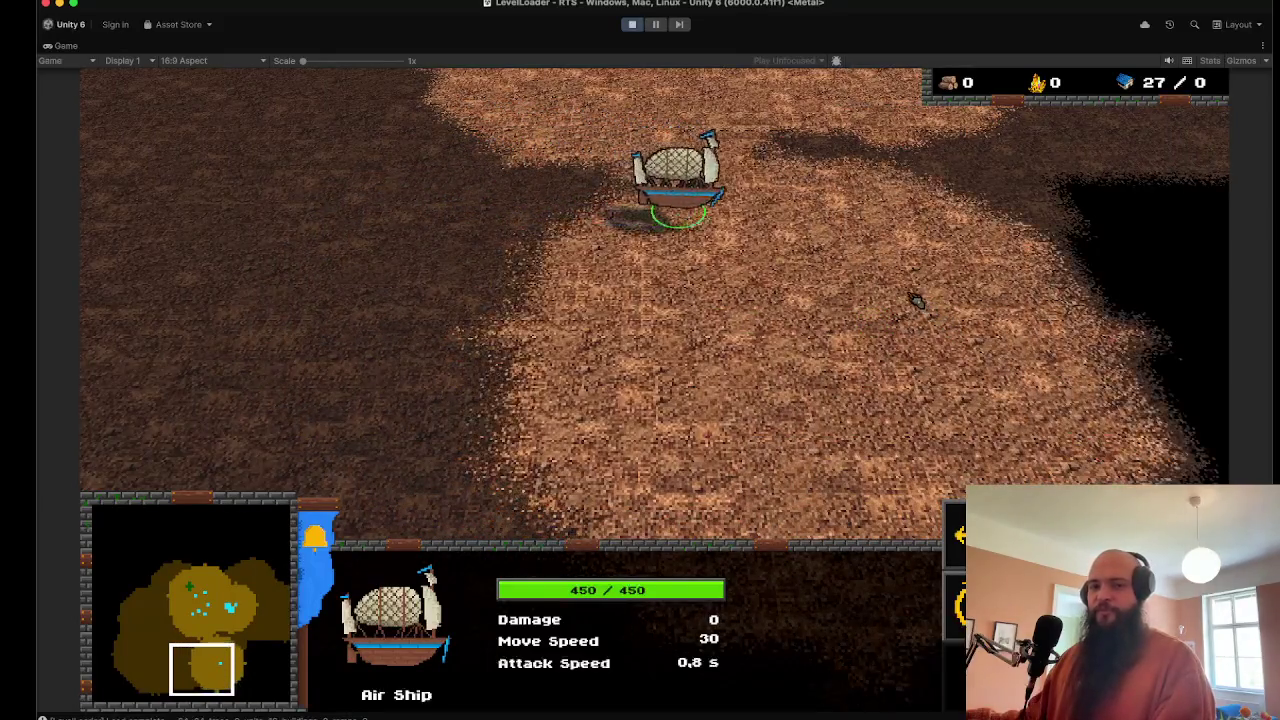
{"action": "key", "text": "Right"}
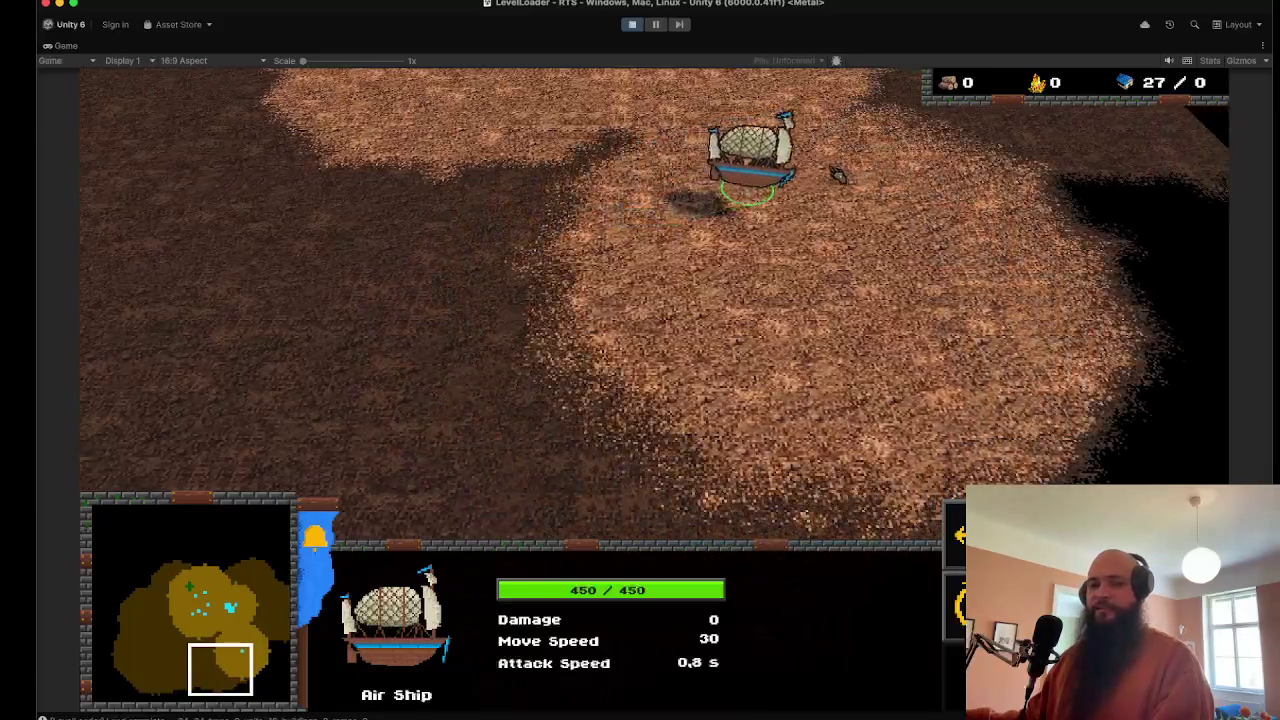
{"action": "key", "text": "Up"}
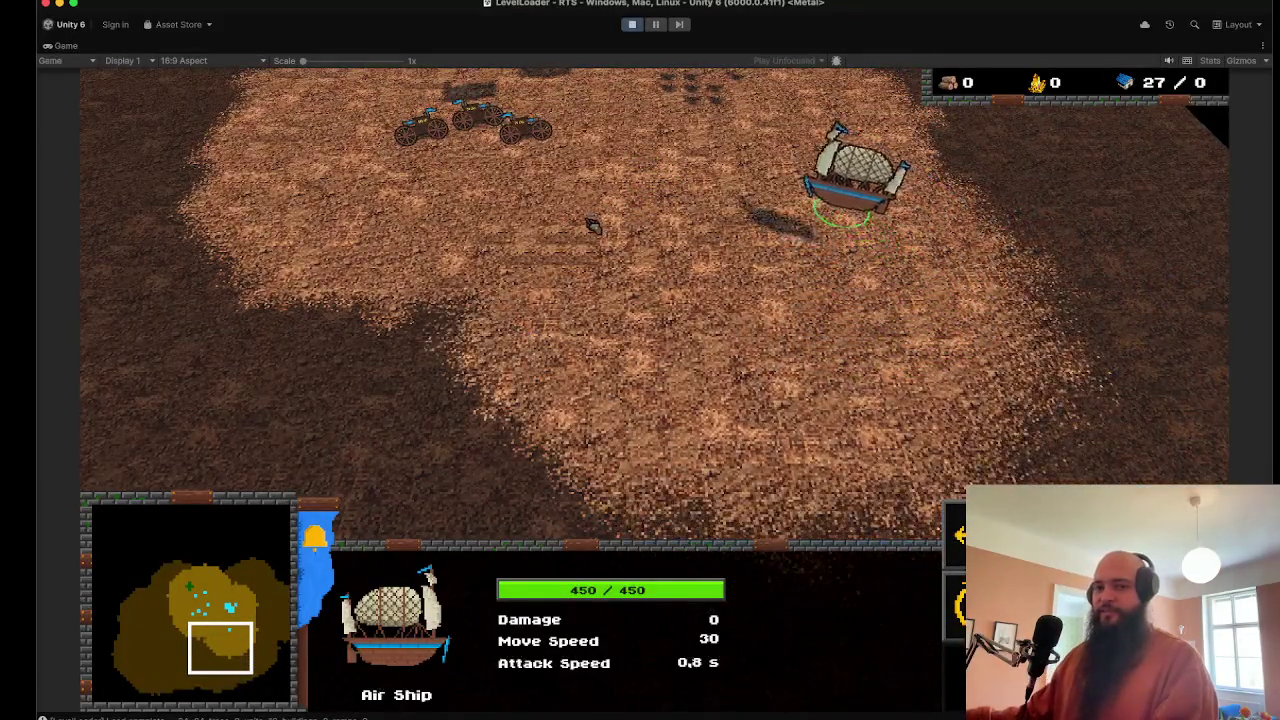
{"action": "key", "text": "Left"}
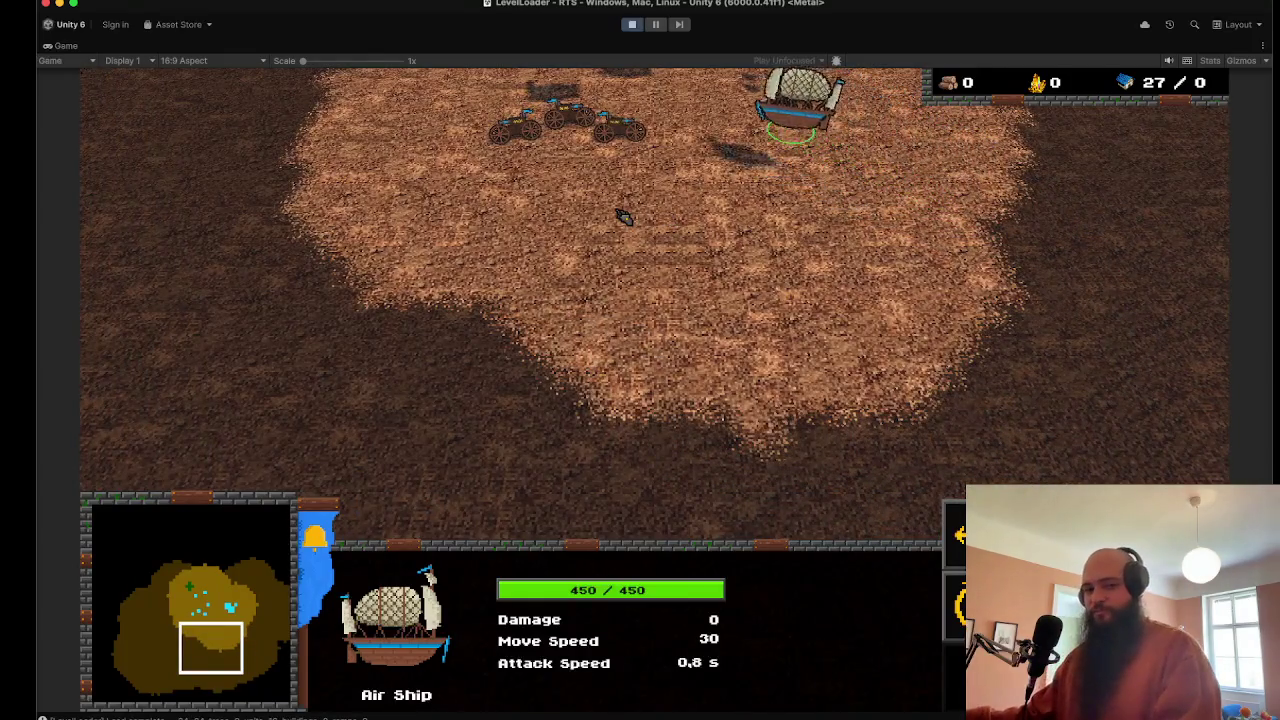
{"action": "key", "text": "Left"}
{"action": "key", "text": "Up"}
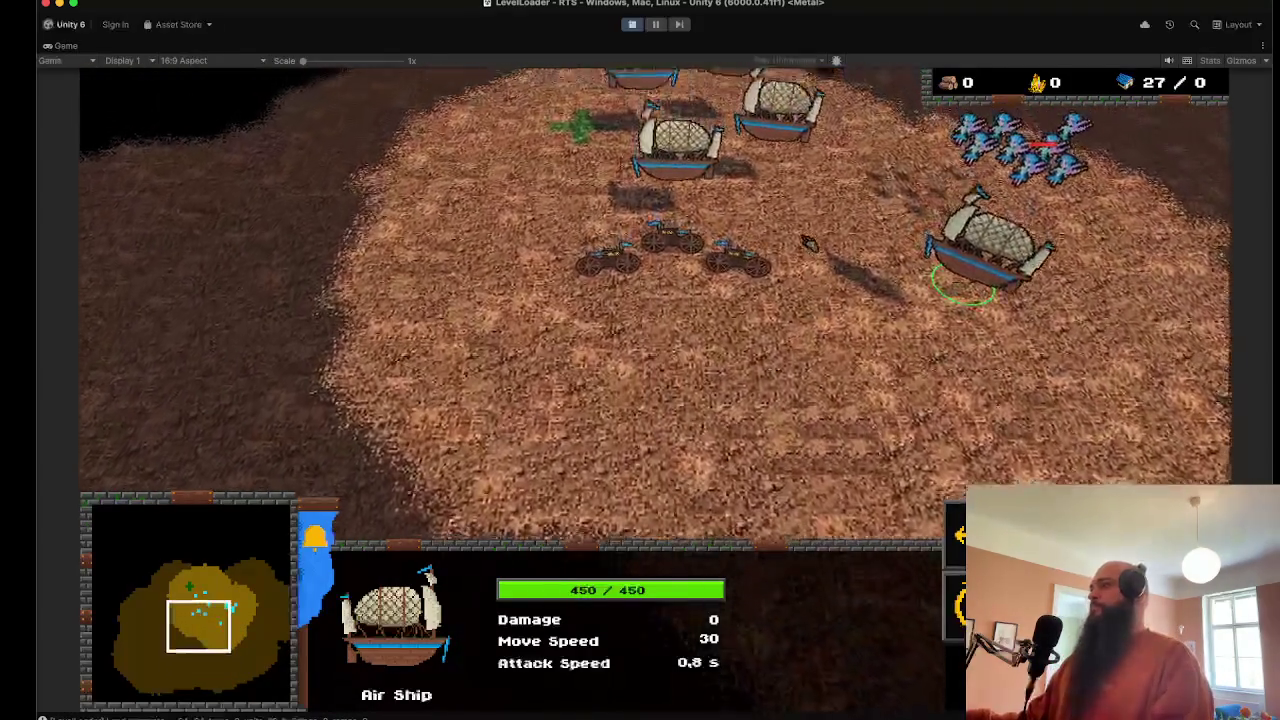
Step: Exit Play mode with Cmd+P and save the LevelLoader scene
{"action": "key", "text": "super+p"}
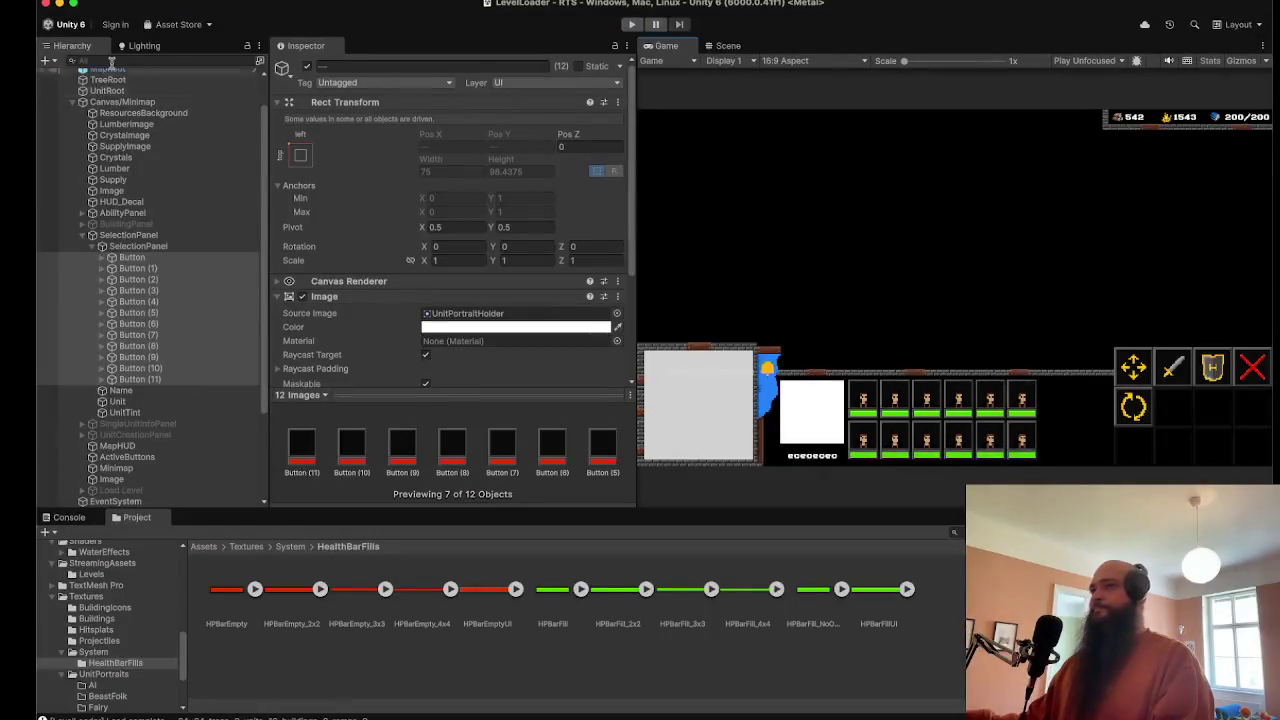
{"action": "left_click", "coordinate": [82, 0]}
{"action": "left_click", "coordinate": [101, 62]}
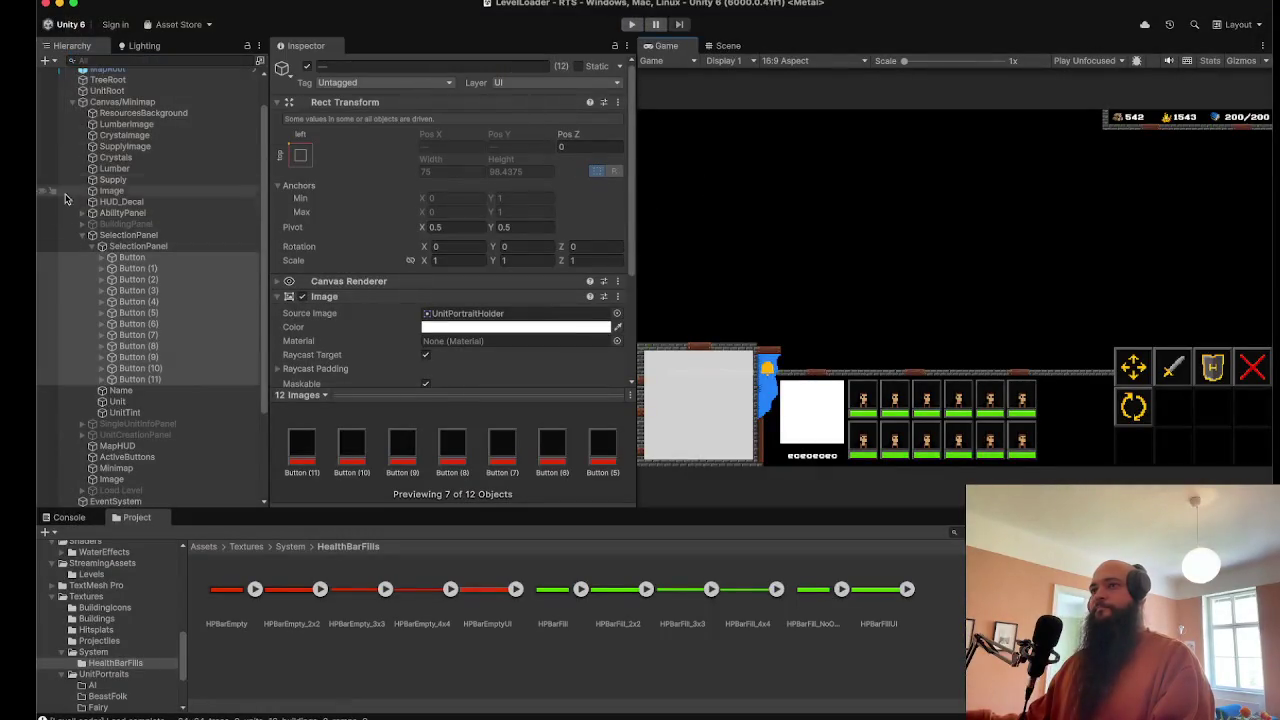
Step: Collapse SelectionPanel's child buttons in the Hierarchy and scroll back to the top
{"action": "left_click", "coordinate": [84, 236]}
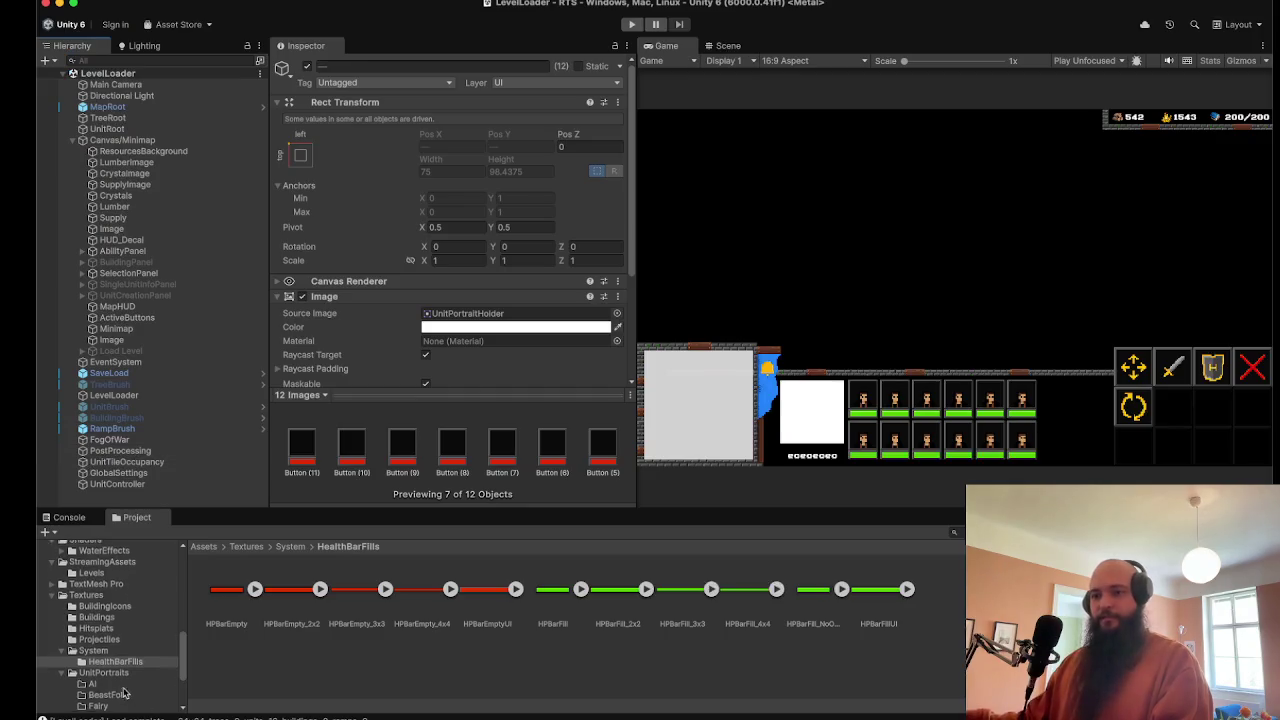
{"action": "scroll", "coordinate": [123, 693], "scroll_direction": "up", "scroll_amount": 5}
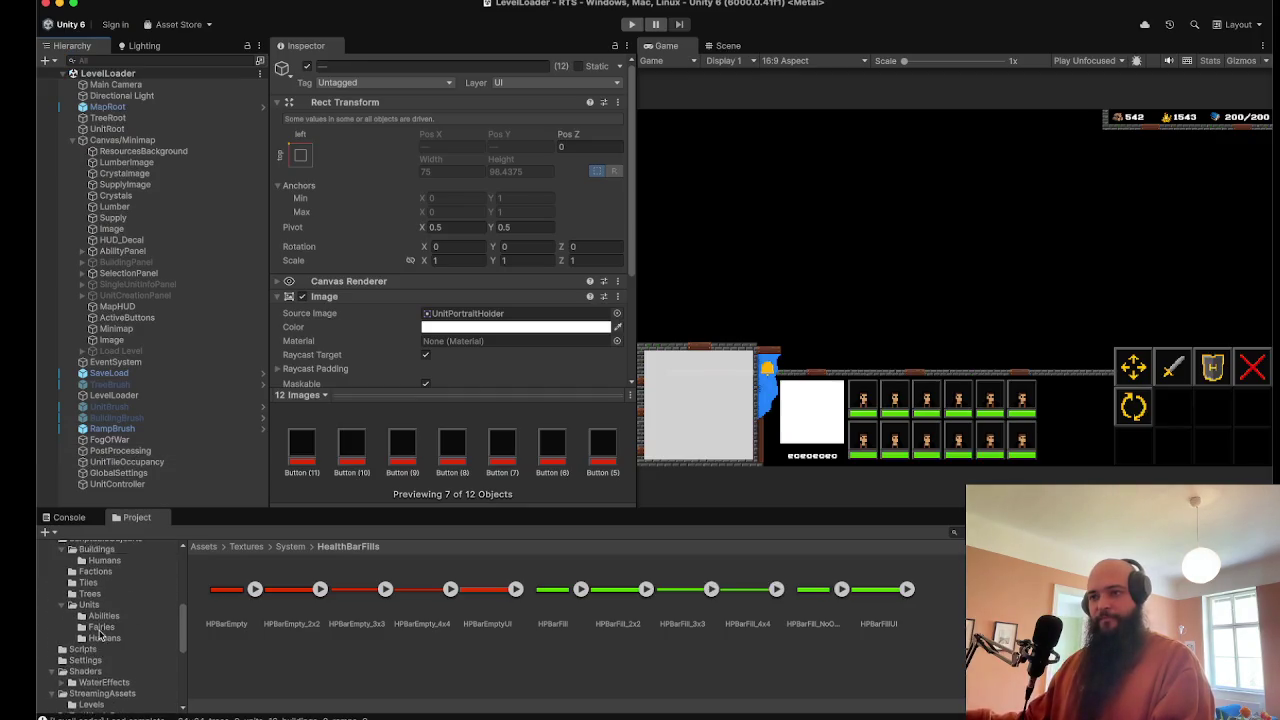
{"action": "scroll", "coordinate": [72, 606], "scroll_direction": "up", "scroll_amount": 2}
{"action": "scroll", "coordinate": [72, 604], "scroll_direction": "up", "scroll_amount": 4}
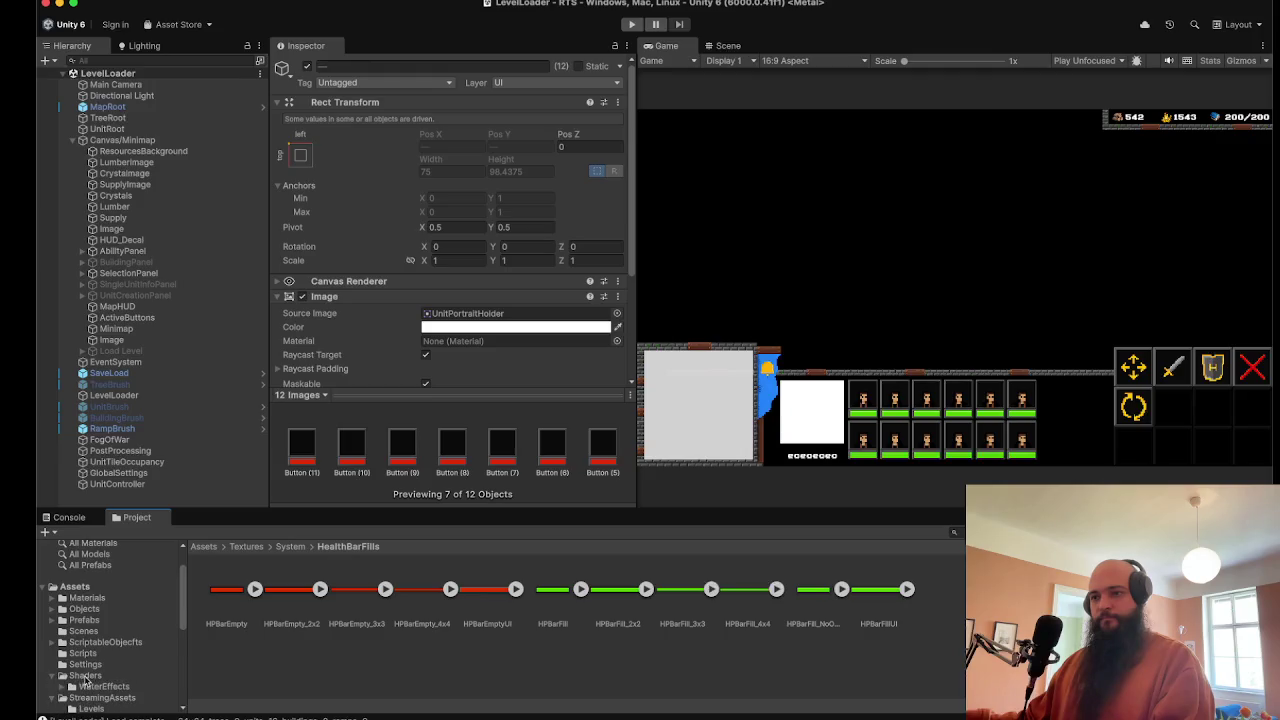
Step: Open the Shaders folder and inspect the FogOfWar and Lit shaders
{"action": "left_click", "coordinate": [85, 676]}
{"action": "left_click", "coordinate": [233, 603]}
{"action": "left_click", "coordinate": [305, 597]}
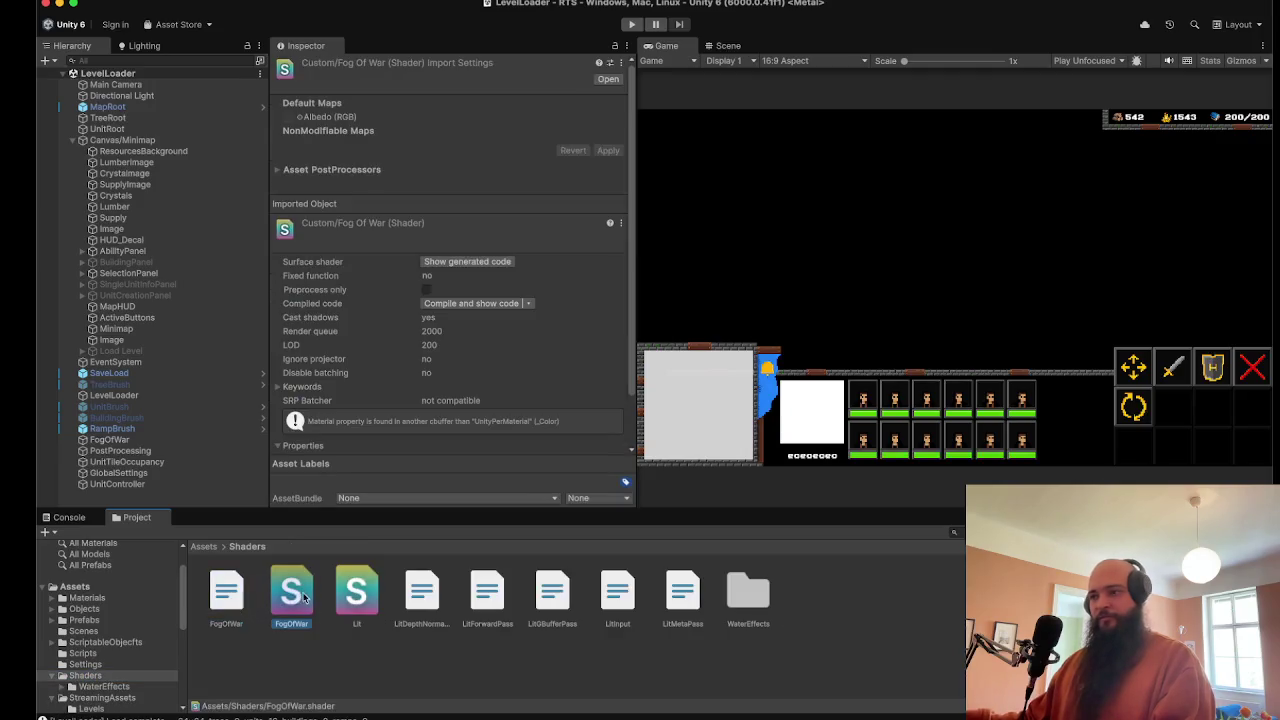
{"action": "left_click", "coordinate": [356, 597]}
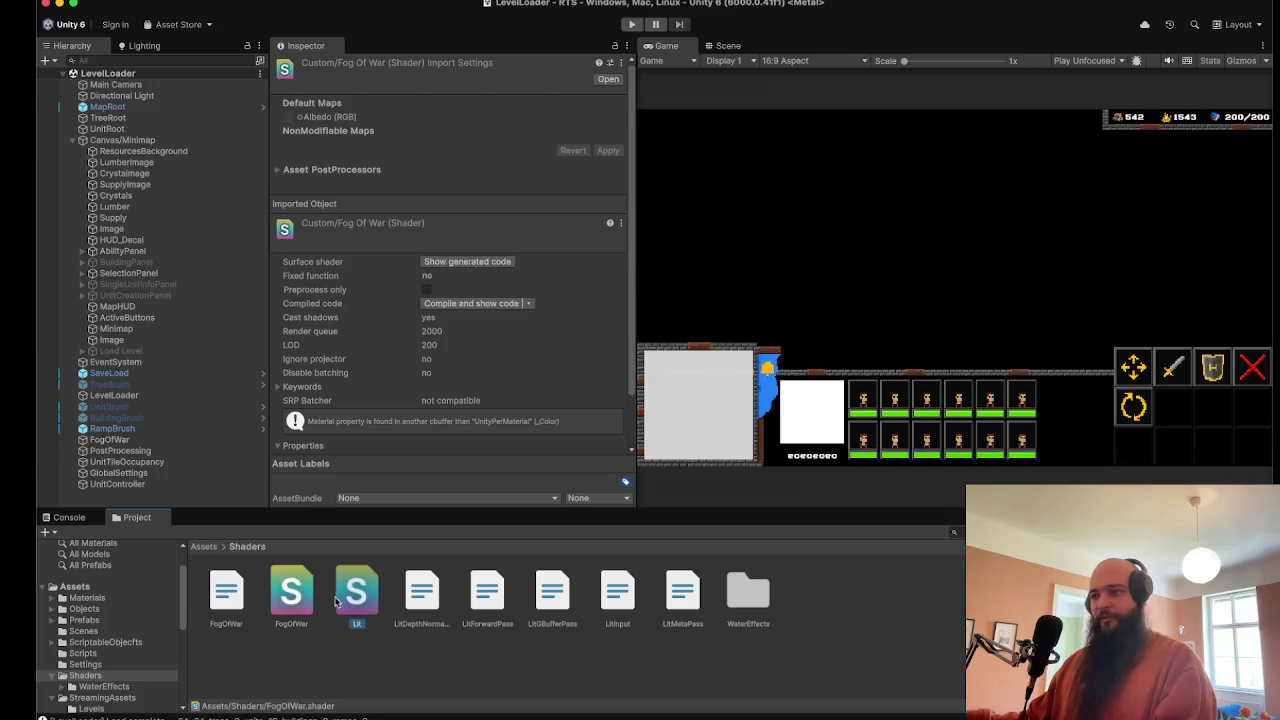
Step: Inspect the LitDepthNormals, LitForwardPass, LitGBufferPass, LitInput and LitMetaPass includes, then collapse Canvas/Minimap
{"action": "left_click", "coordinate": [421, 595]}
{"action": "left_click", "coordinate": [487, 597]}
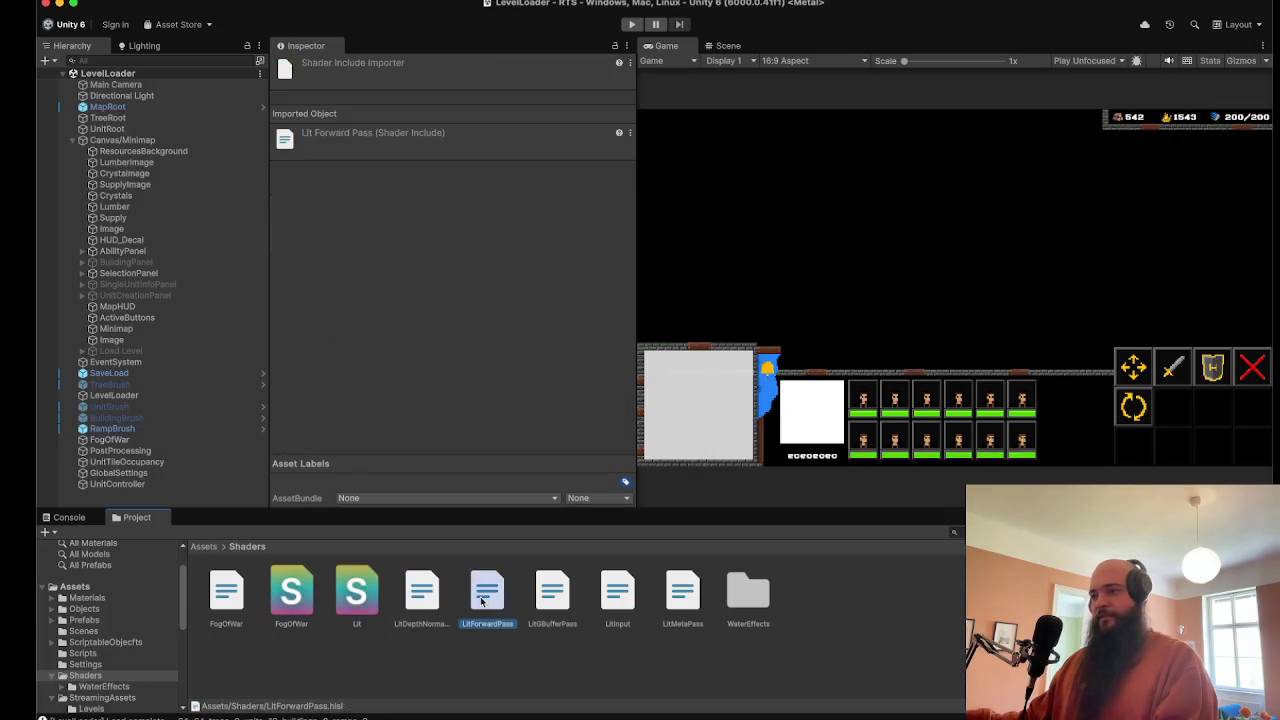
{"action": "left_click", "coordinate": [552, 597]}
{"action": "left_click", "coordinate": [618, 600]}
{"action": "left_click", "coordinate": [683, 596]}
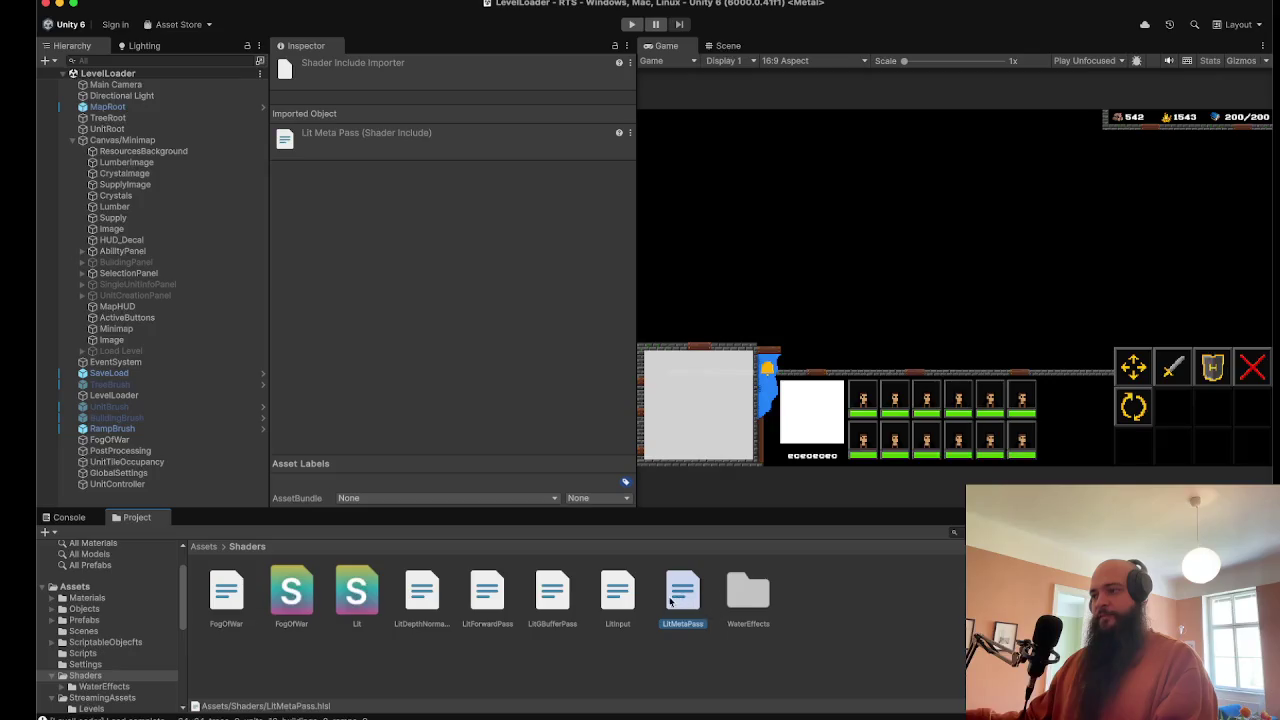
{"action": "left_click", "coordinate": [618, 595]}
{"action": "left_click", "coordinate": [487, 590]}
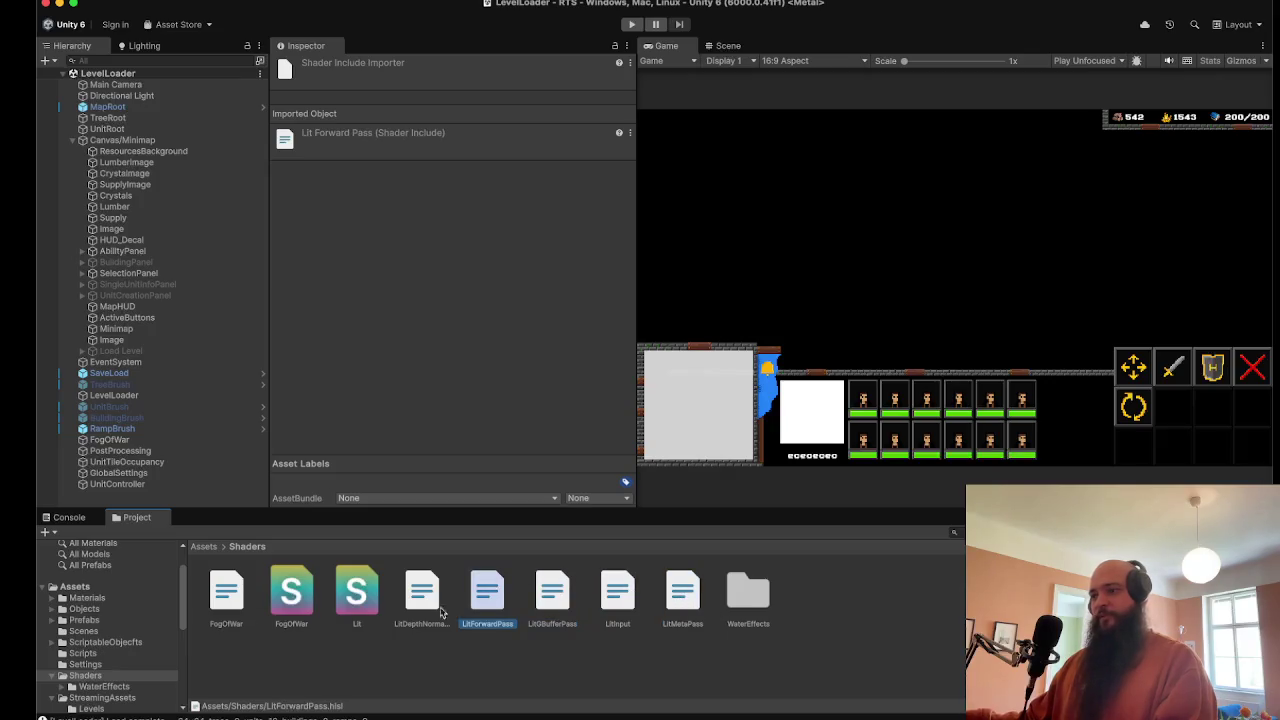
{"action": "left_click", "coordinate": [410, 605]}
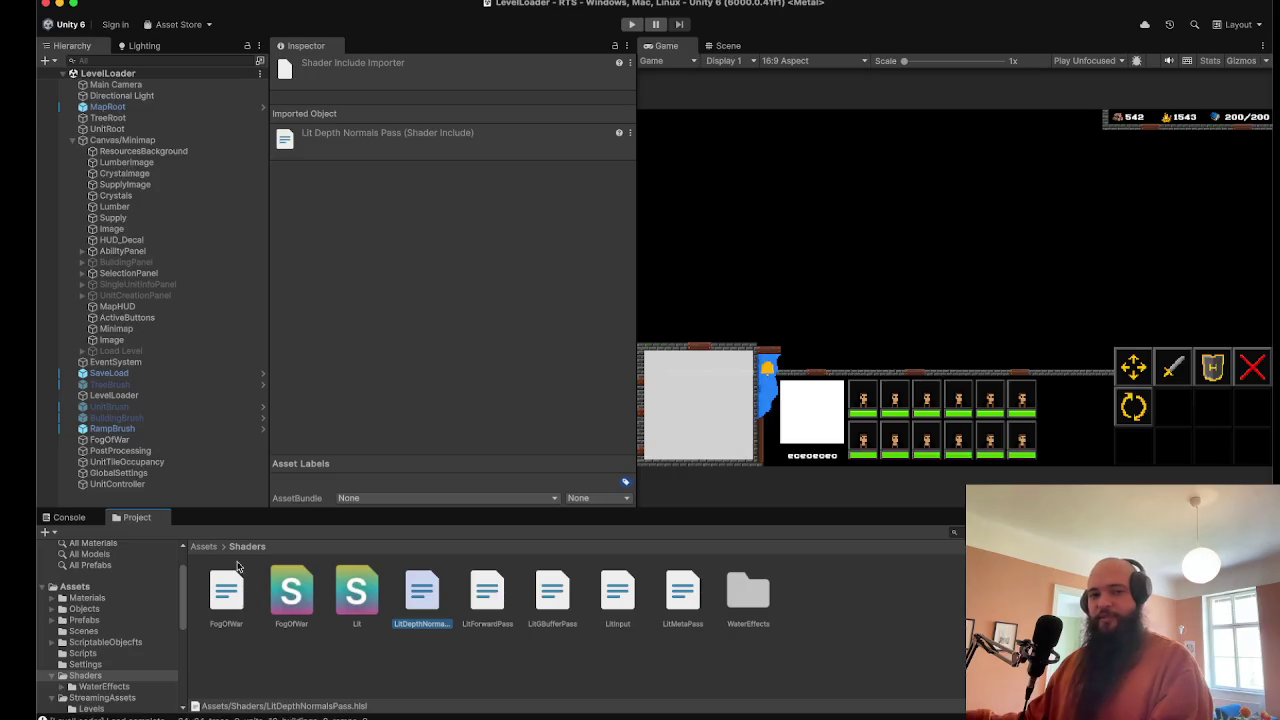
{"action": "left_click", "coordinate": [73, 143]}
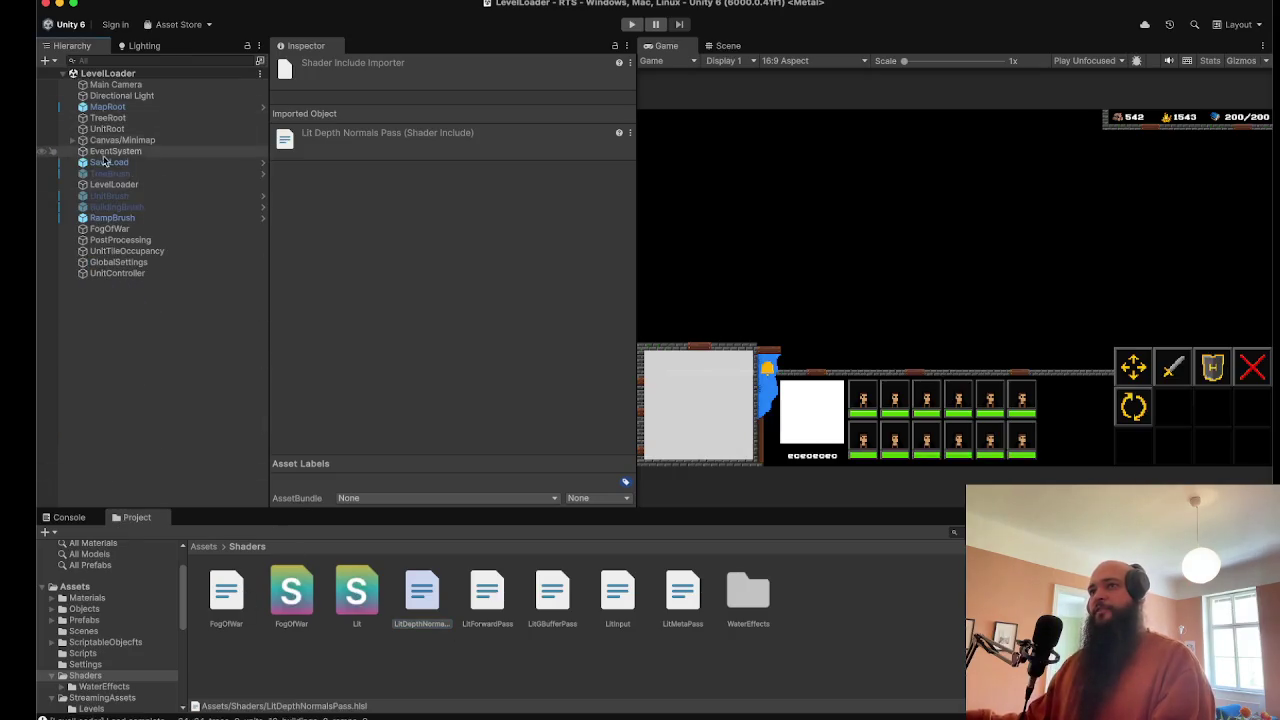
{"action": "left_click", "coordinate": [95, 0]}
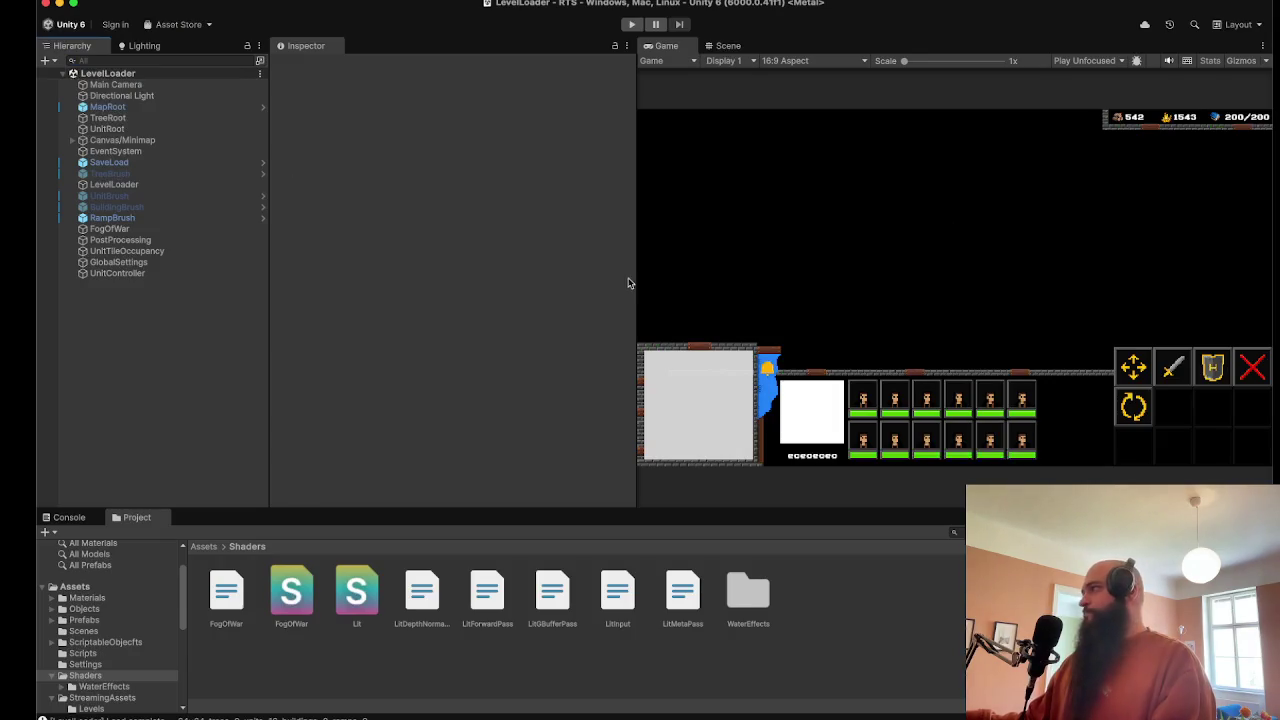
Step: Set LevelLoader's Level File to FlyBy2, then start and stop a test run
{"action": "left_click", "coordinate": [165, 184]}
{"action": "left_click", "coordinate": [616, 380]}
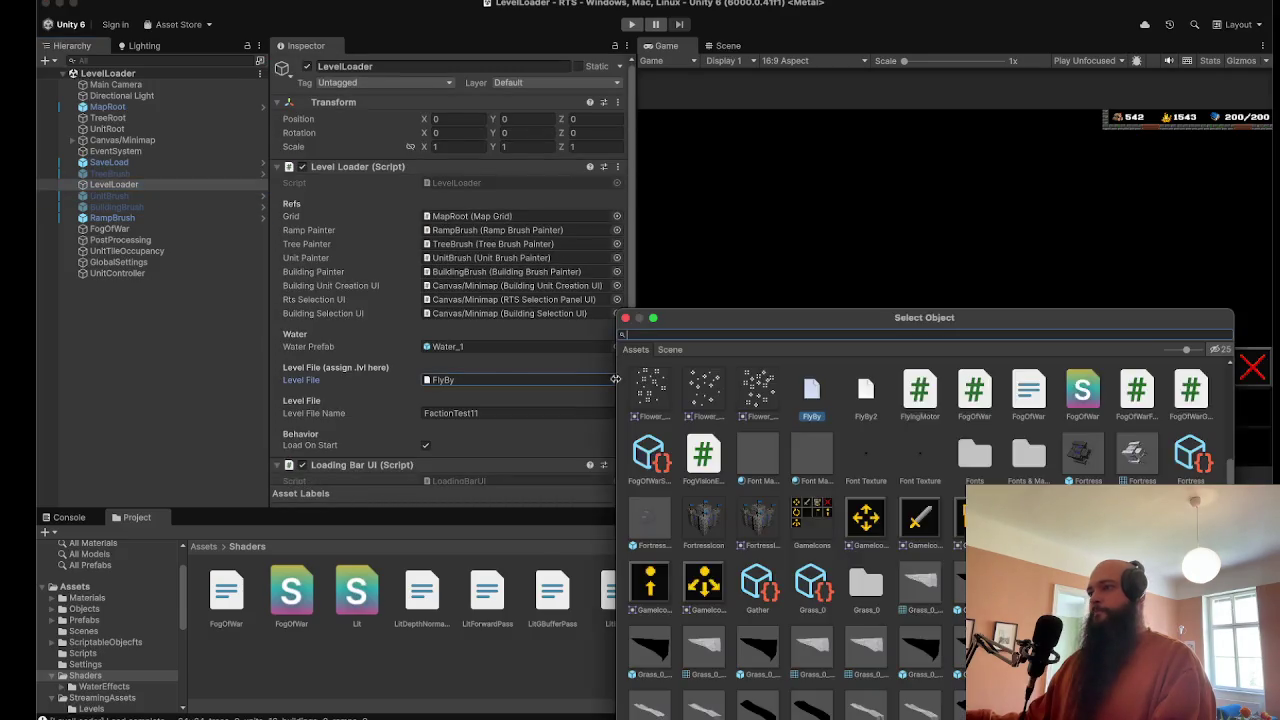
{"action": "type", "text": "Fly"}
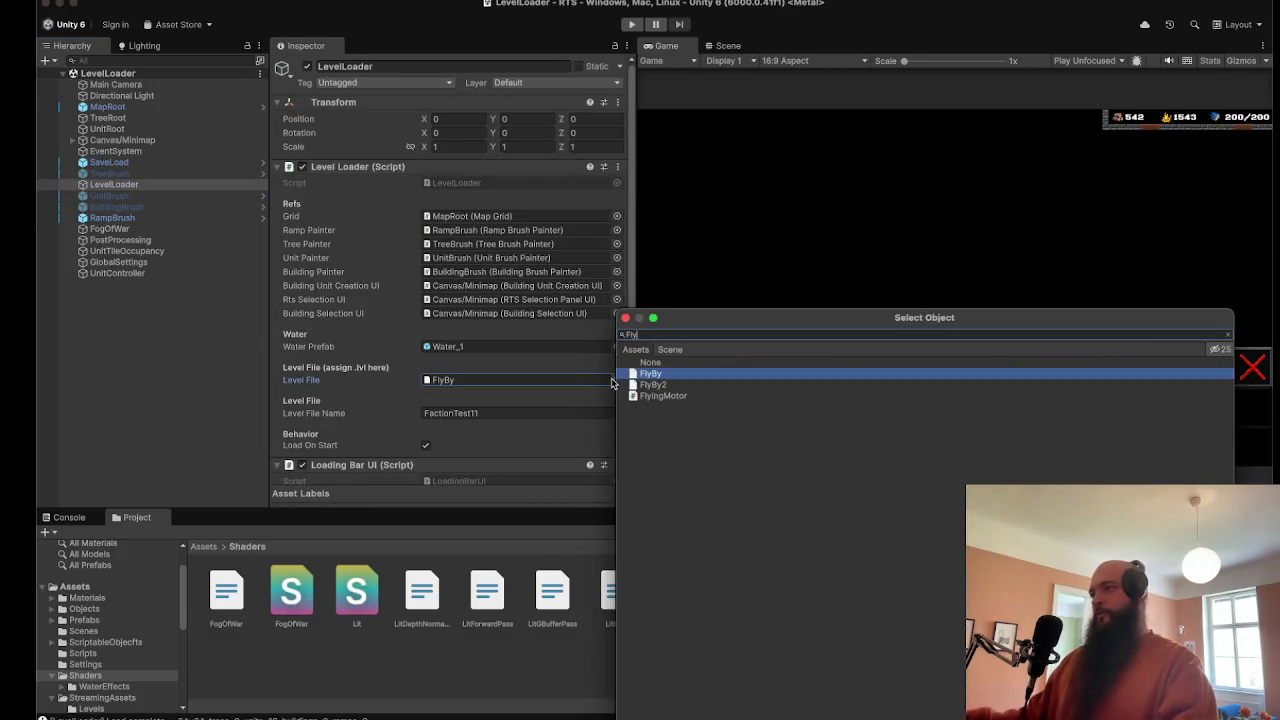
{"action": "double_click", "coordinate": [652, 385]}
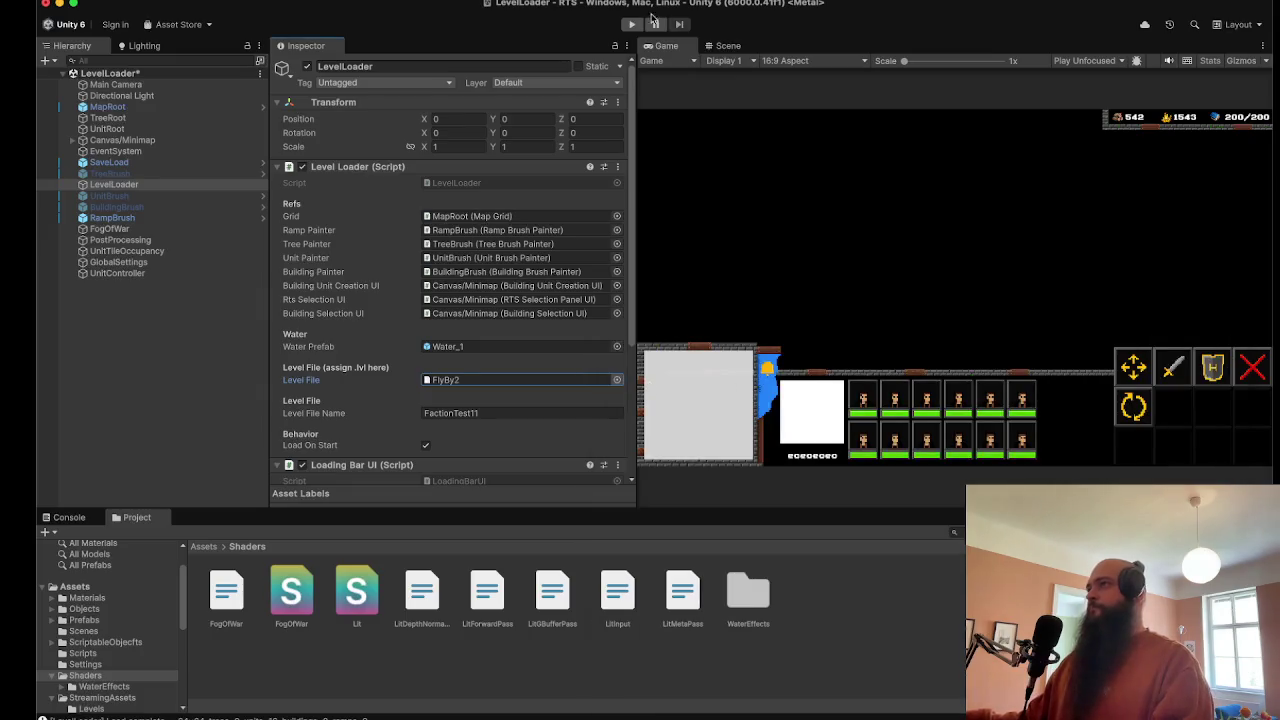
{"action": "left_click", "coordinate": [634, 25]}
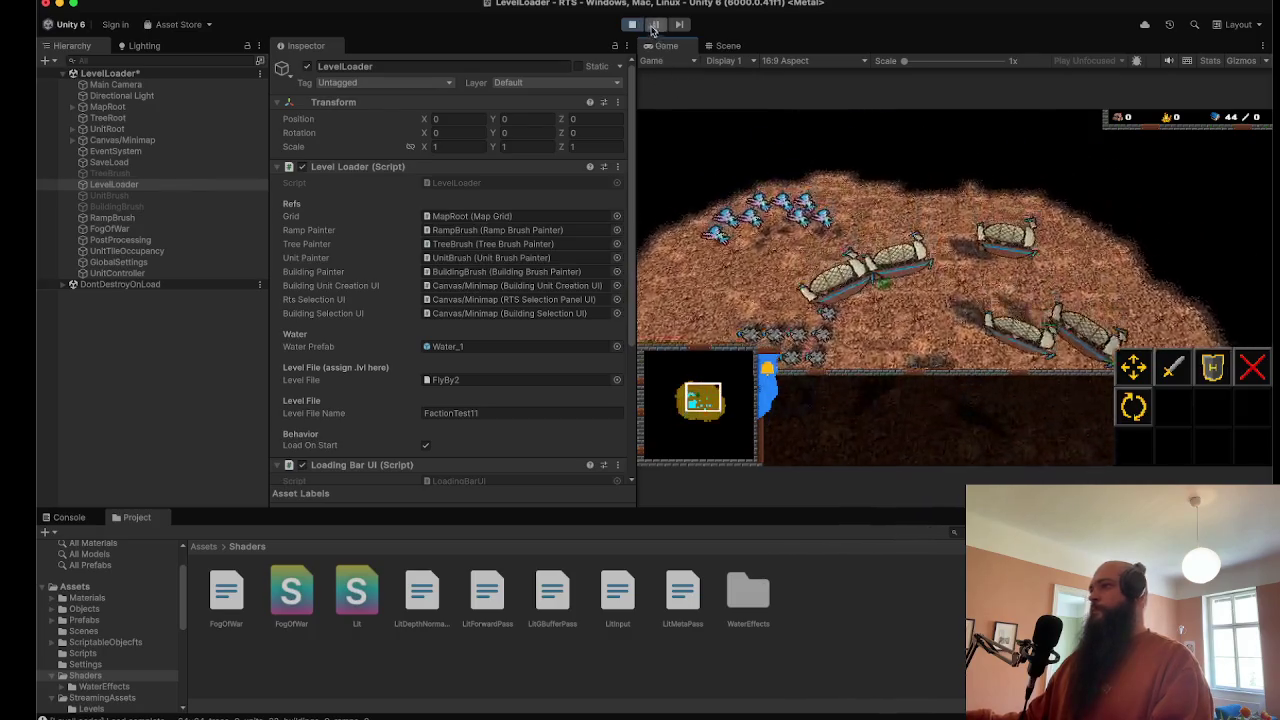
{"action": "left_click", "coordinate": [632, 24]}
Step: Switch LevelLoader's Level File to WaterTest and start playing the scene
{"action": "left_click", "coordinate": [616, 380]}
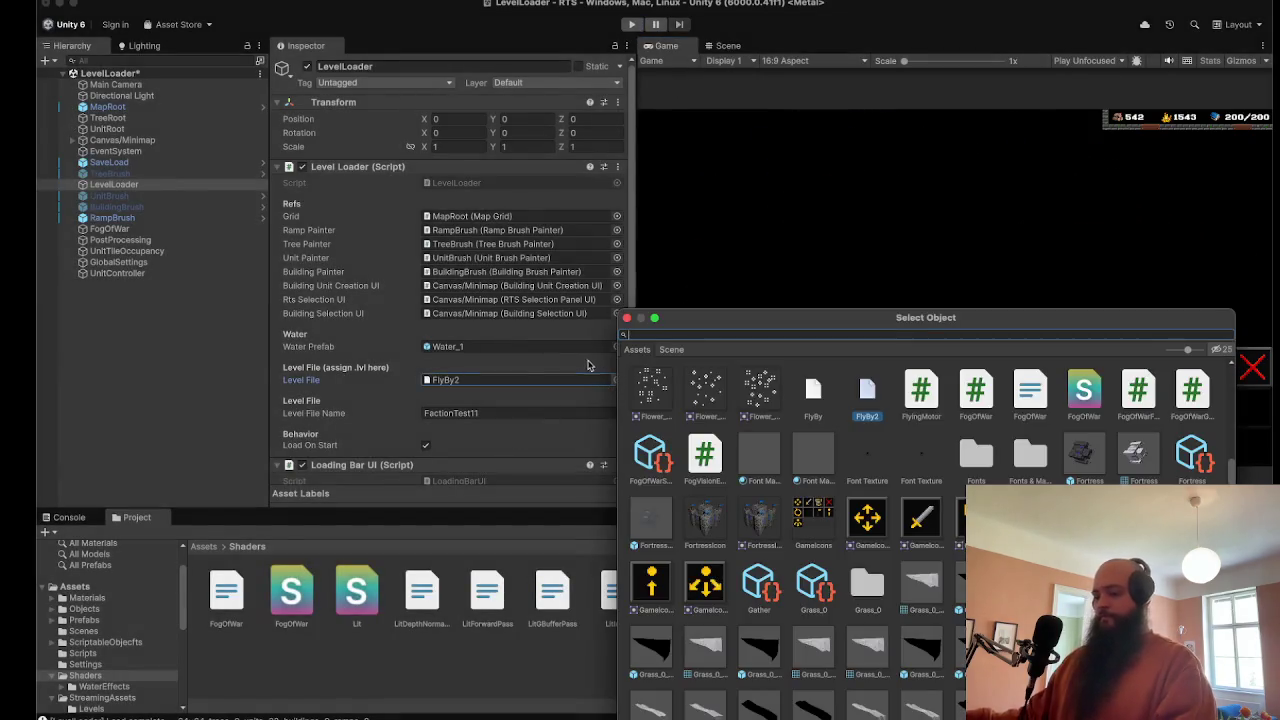
{"action": "type", "text": "fly"}
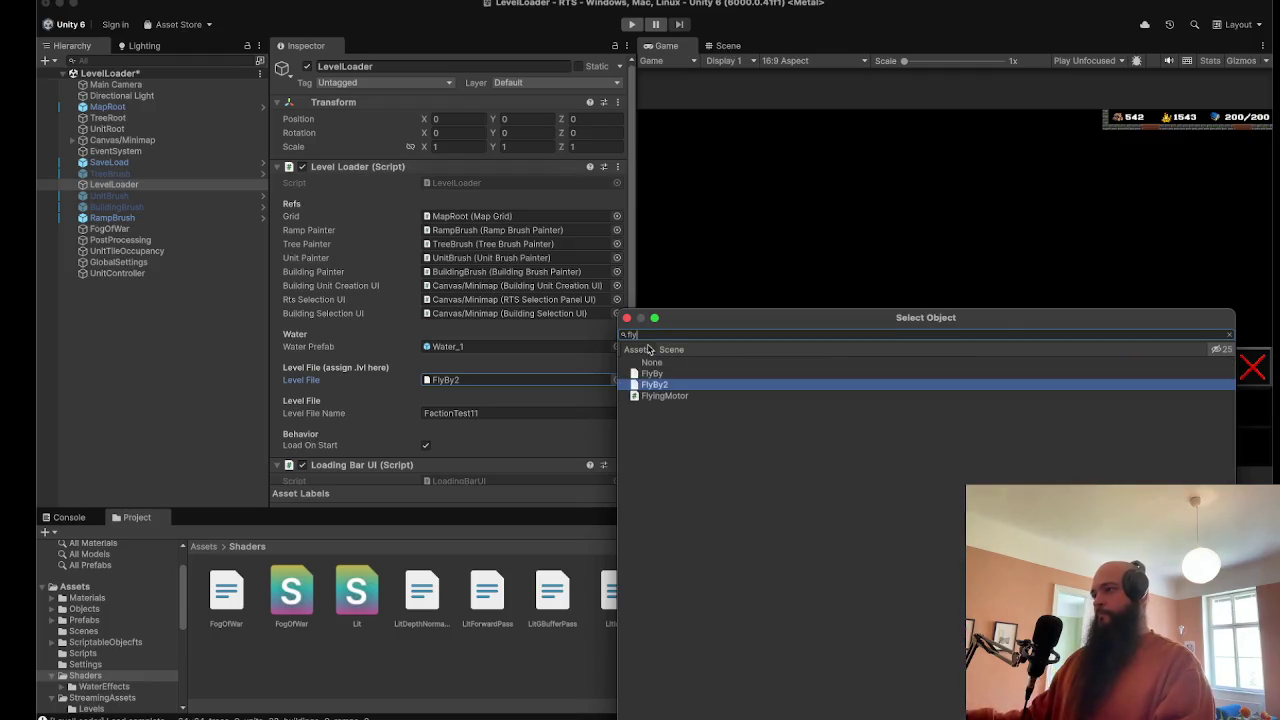
{"action": "left_click", "coordinate": [626, 319]}
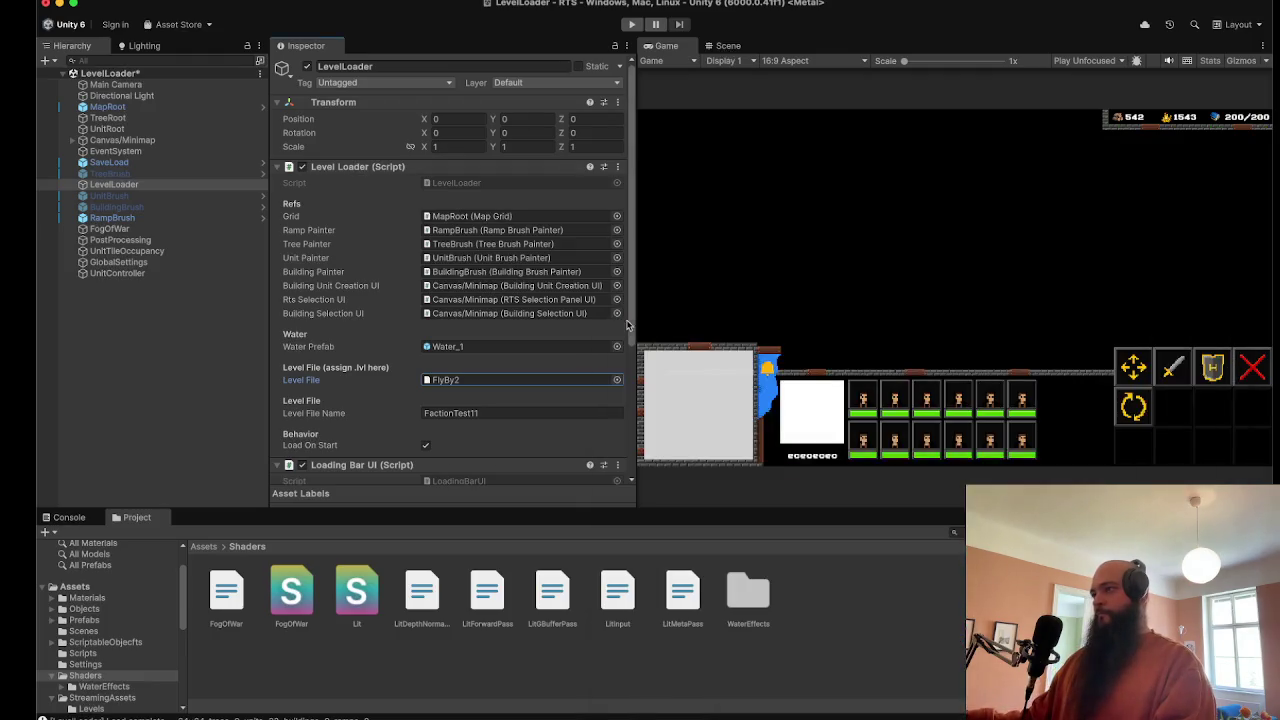
{"action": "left_click", "coordinate": [616, 380]}
{"action": "type", "text": "Water"}
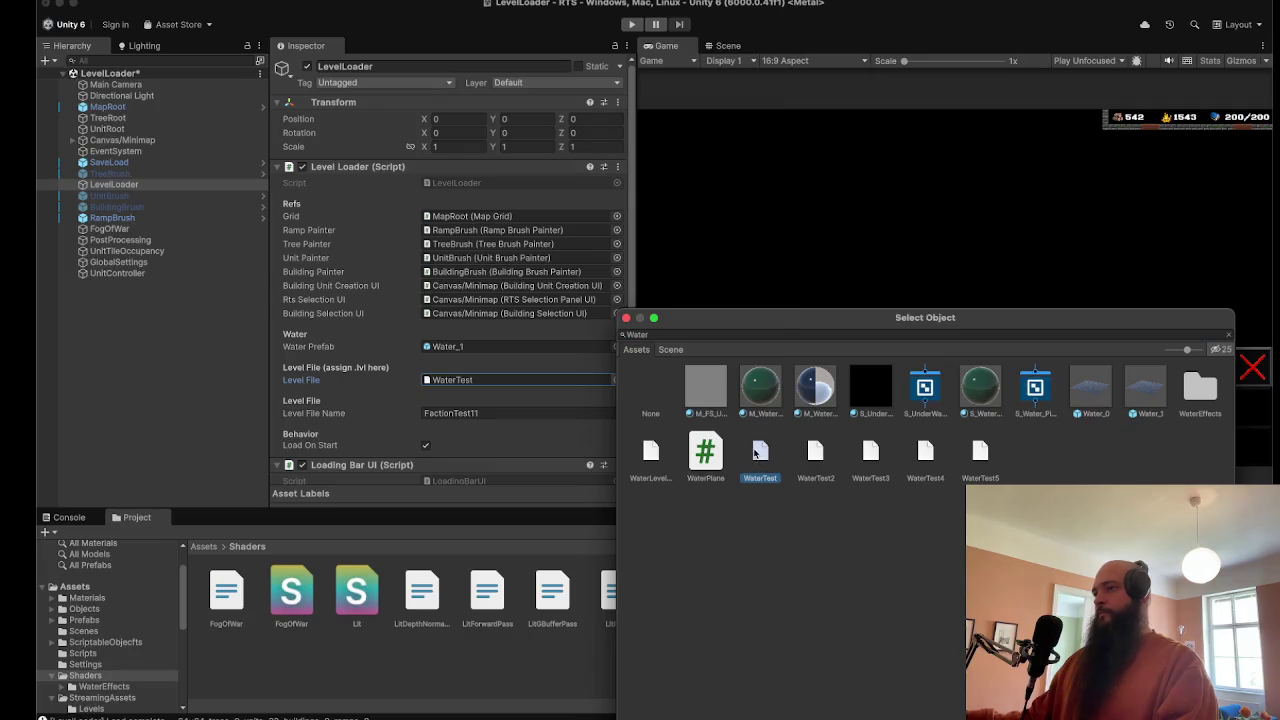
{"action": "double_click", "coordinate": [763, 462]}
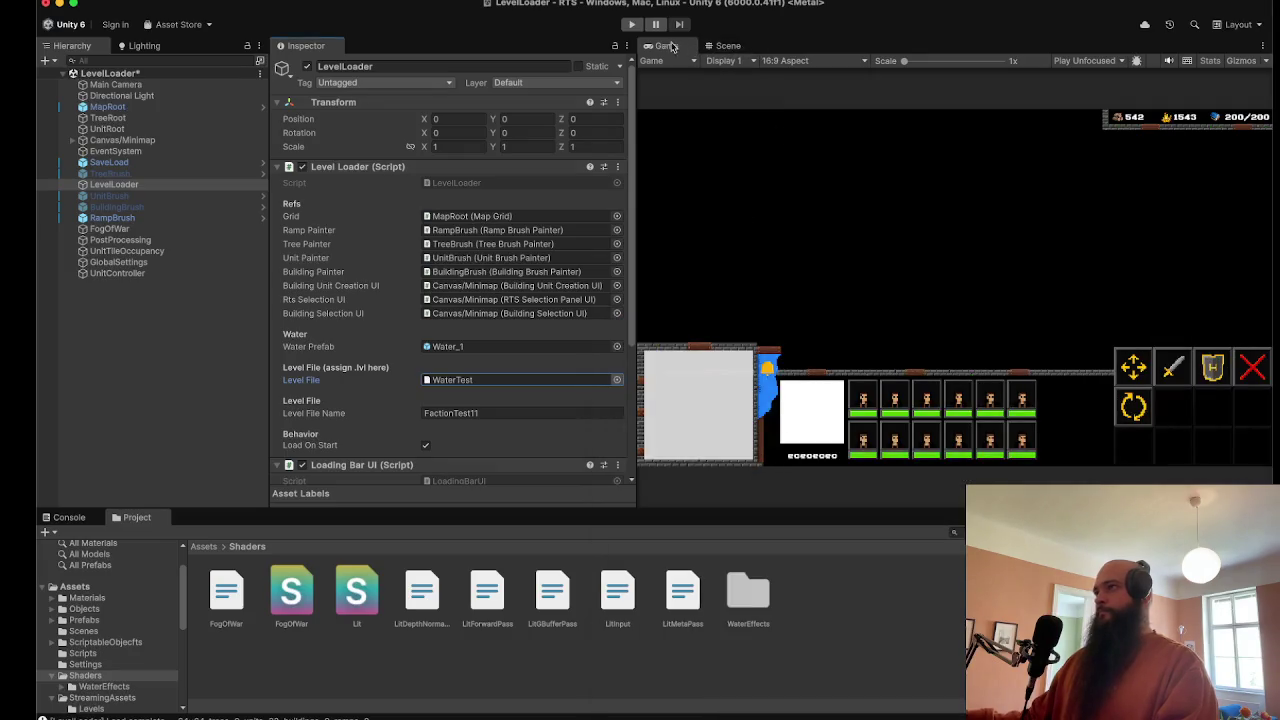
{"action": "left_click", "coordinate": [632, 24]}
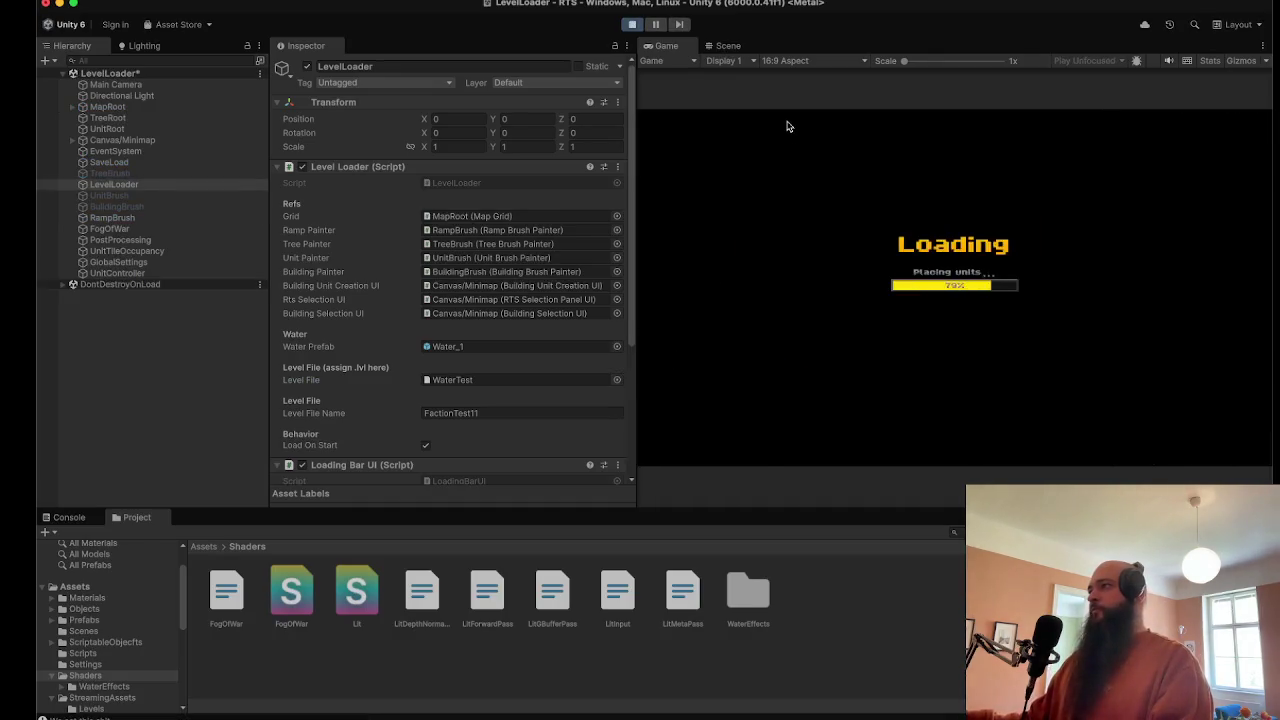
Step: Maximize the game view and move the ten soldiers, four fire wagons and a mixed group to new spots
{"action": "key", "text": "shift+space"}
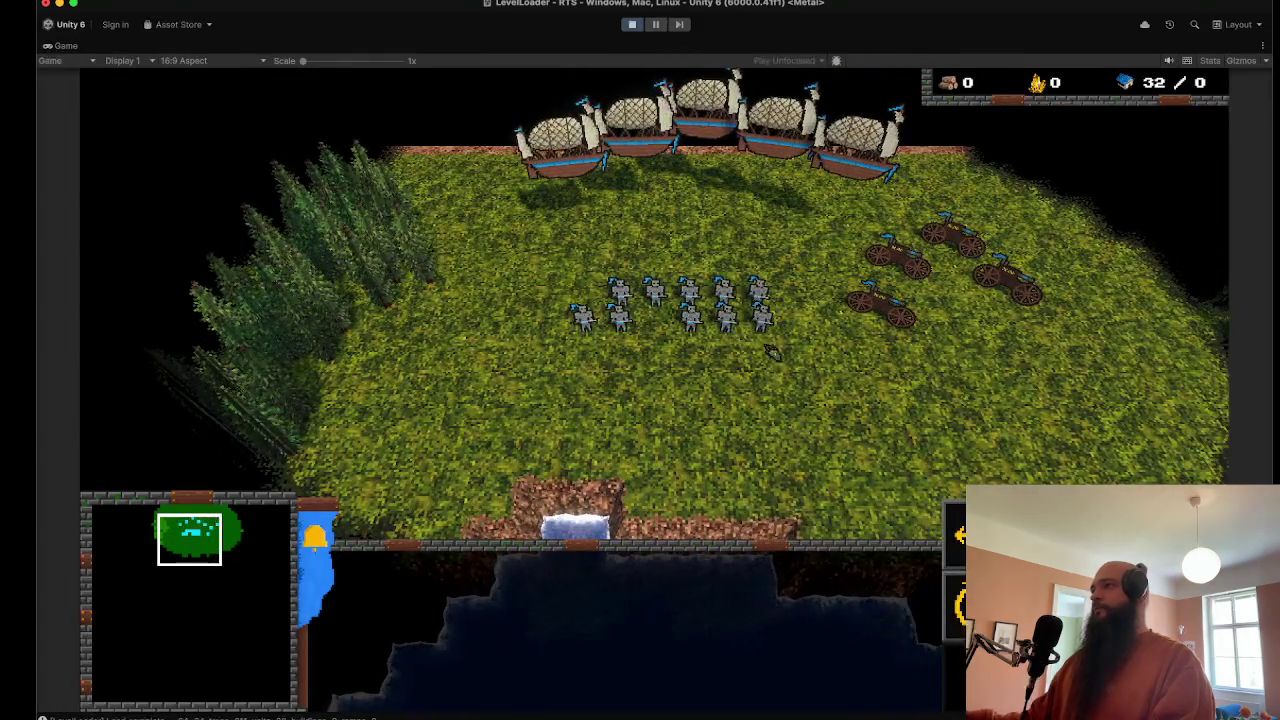
{"action": "left_click_drag", "start_coordinate": [574, 271], "coordinate": [570, 272]}
{"action": "right_click", "coordinate": [624, 190]}
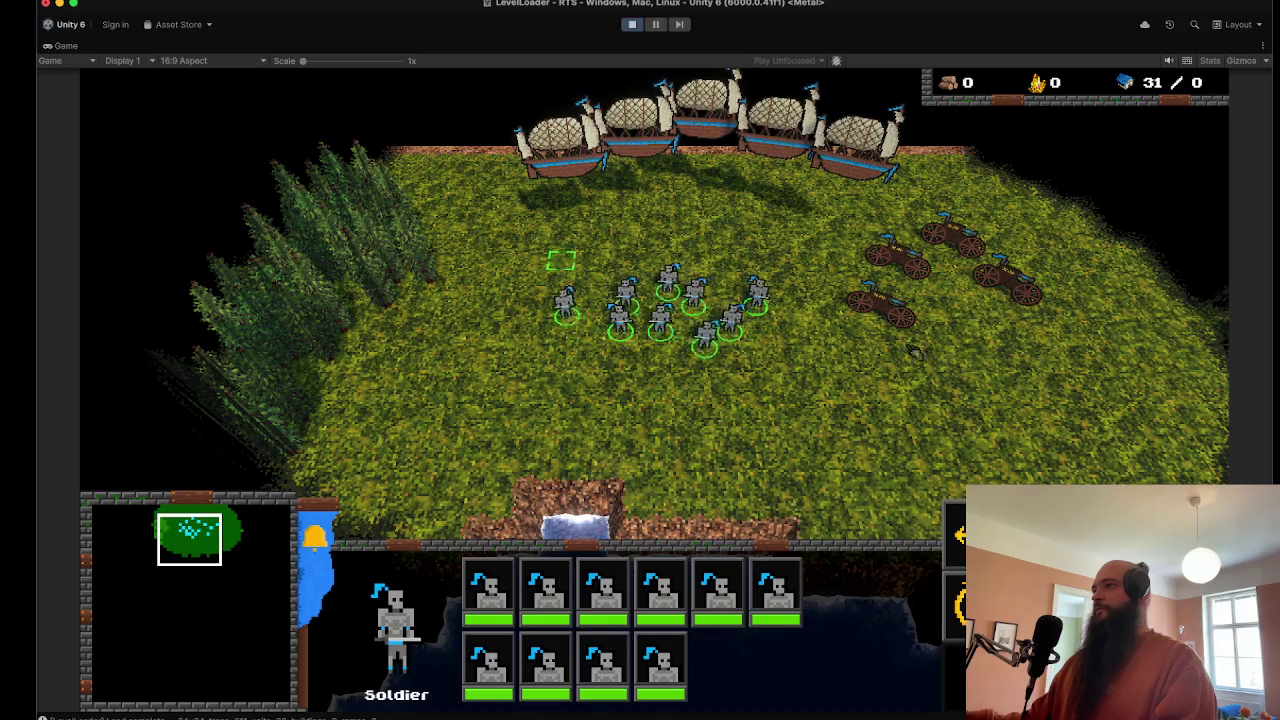
{"action": "left_click_drag", "start_coordinate": [814, 220], "coordinate": [1032, 362]}
{"action": "right_click", "coordinate": [700, 240]}
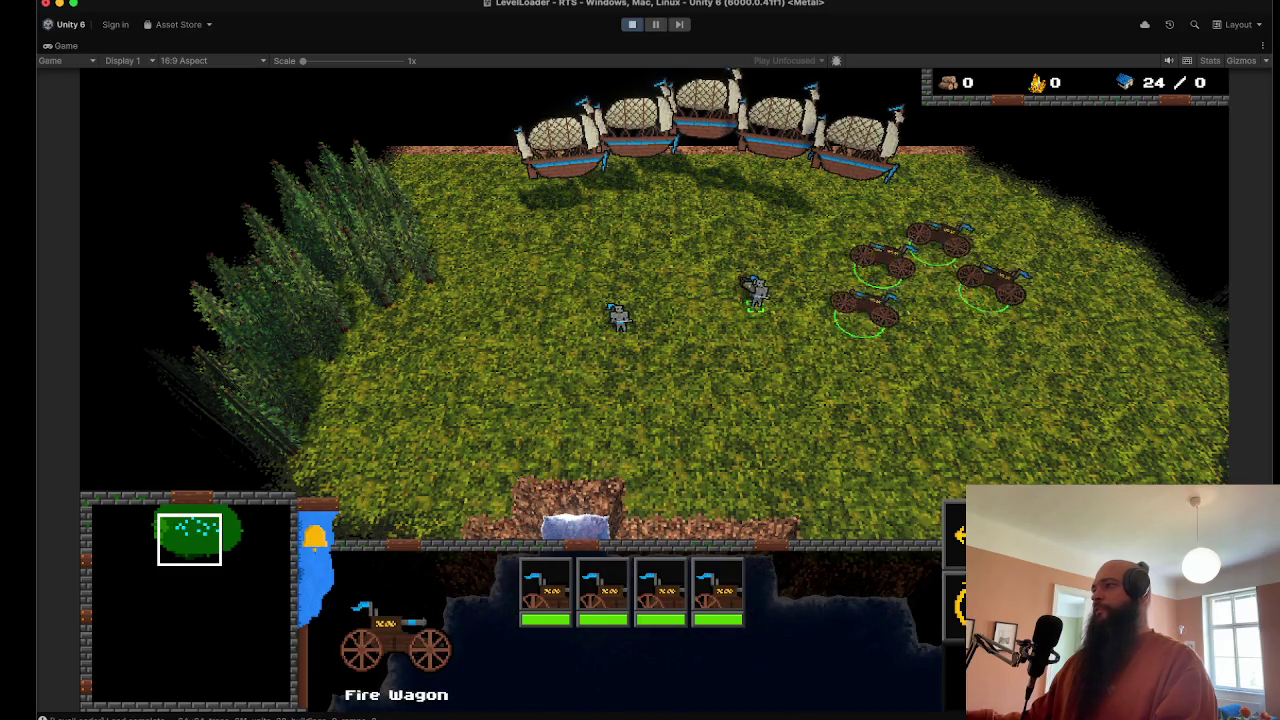
{"action": "left_click_drag", "start_coordinate": [604, 216], "coordinate": [932, 360]}
{"action": "right_click", "coordinate": [683, 220]}
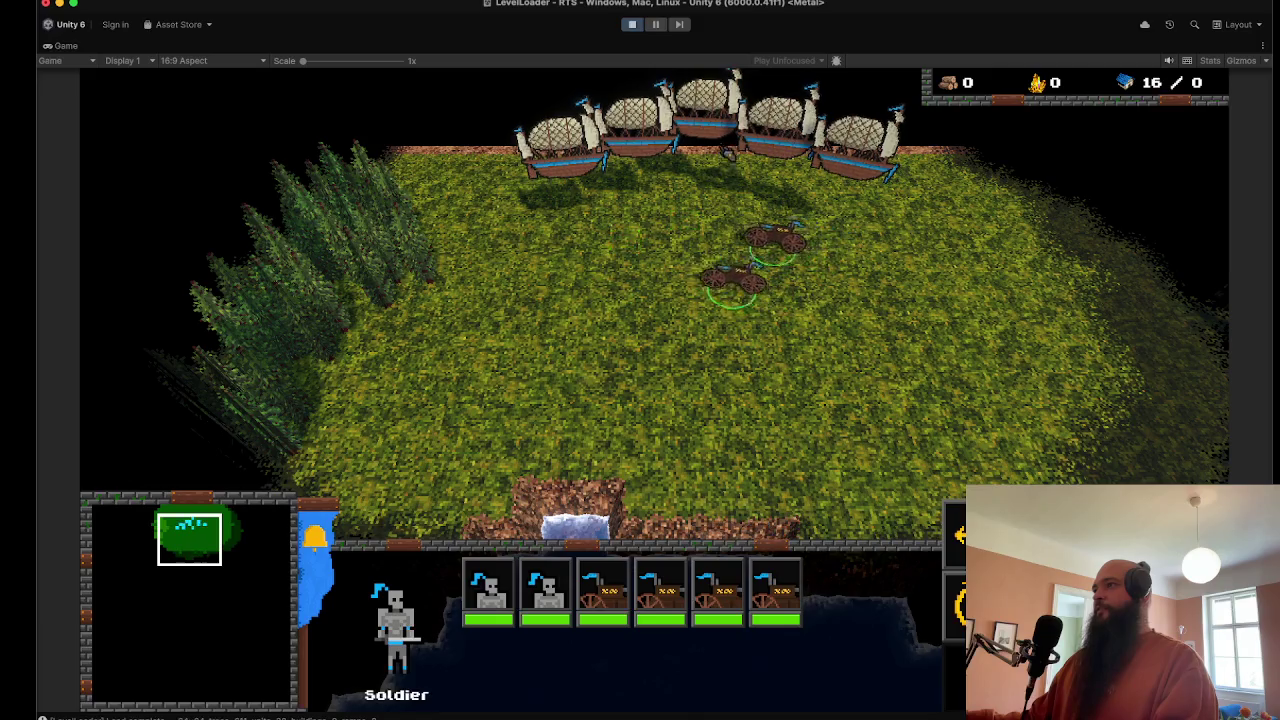
Step: Pause and resume the game, then maximize the Game view to fill the editor again
{"action": "key", "text": "super+shift+p"}
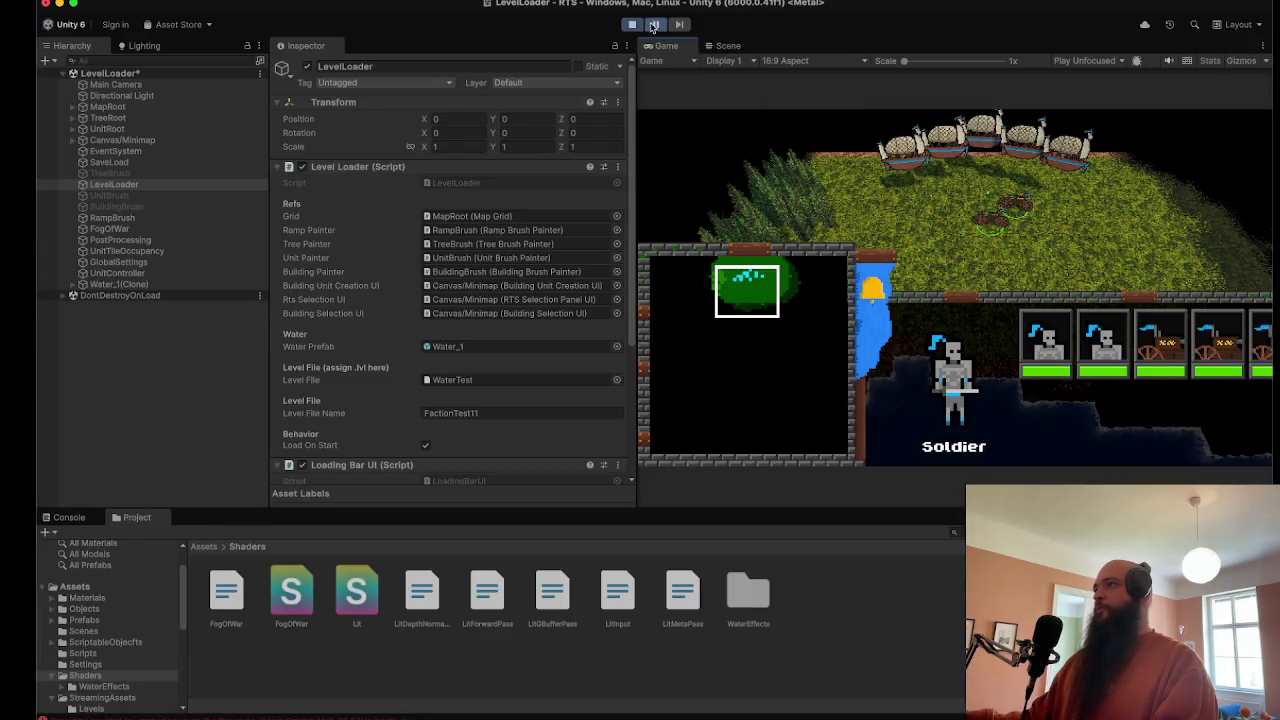
{"action": "left_click", "coordinate": [653, 25]}
{"action": "double_click", "coordinate": [668, 46]}
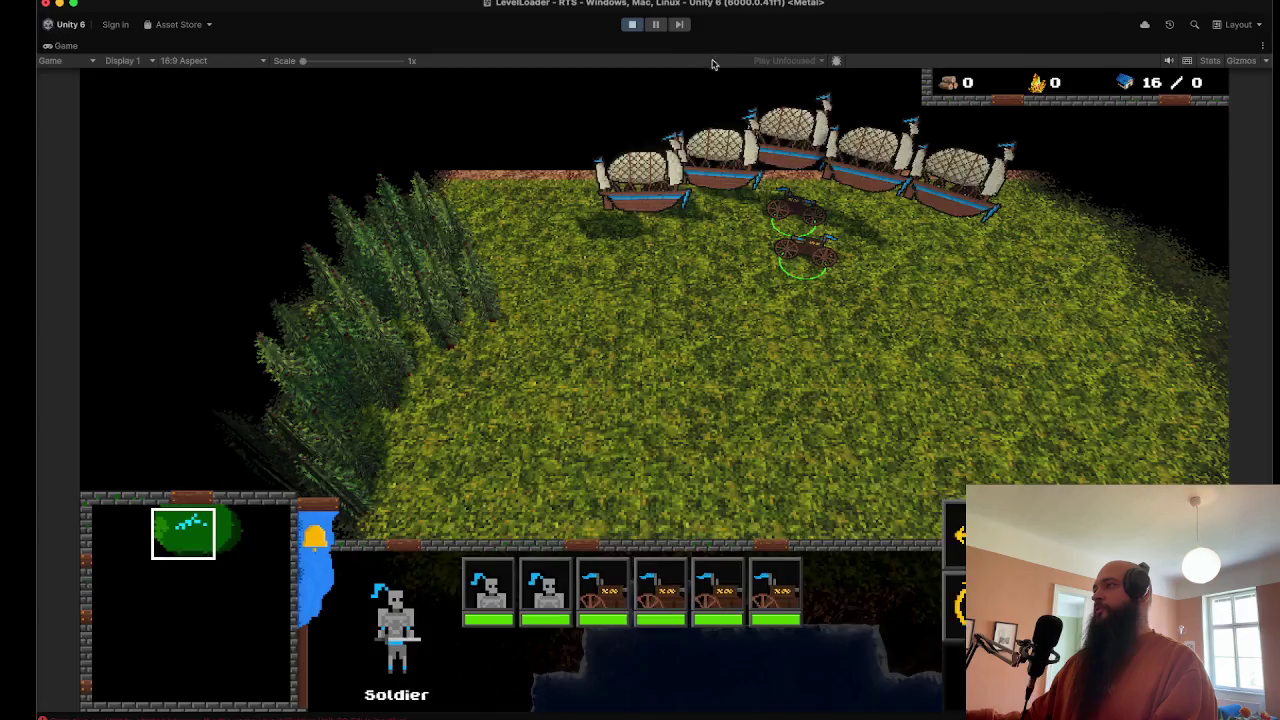
{"action": "key", "text": "shift+space"}
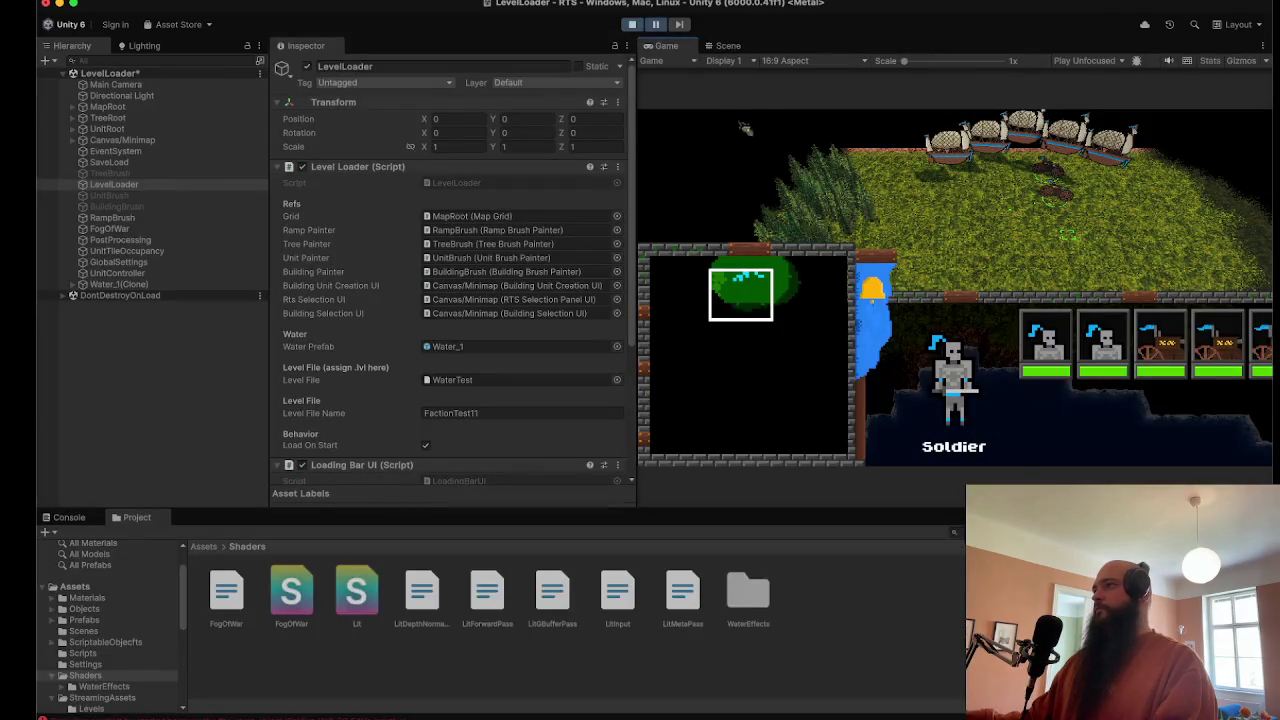
{"action": "double_click", "coordinate": [668, 46]}
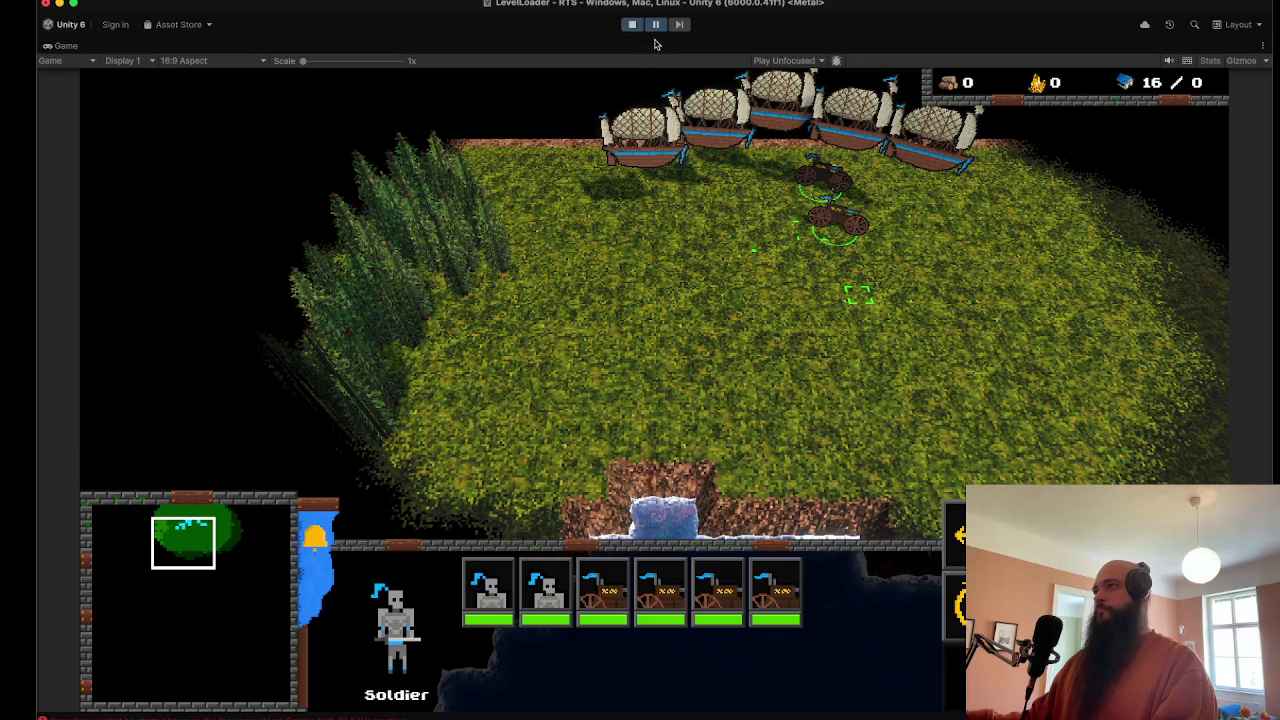
Step: Box-select the five Air Ships and order them to move
{"action": "key", "text": "d"}
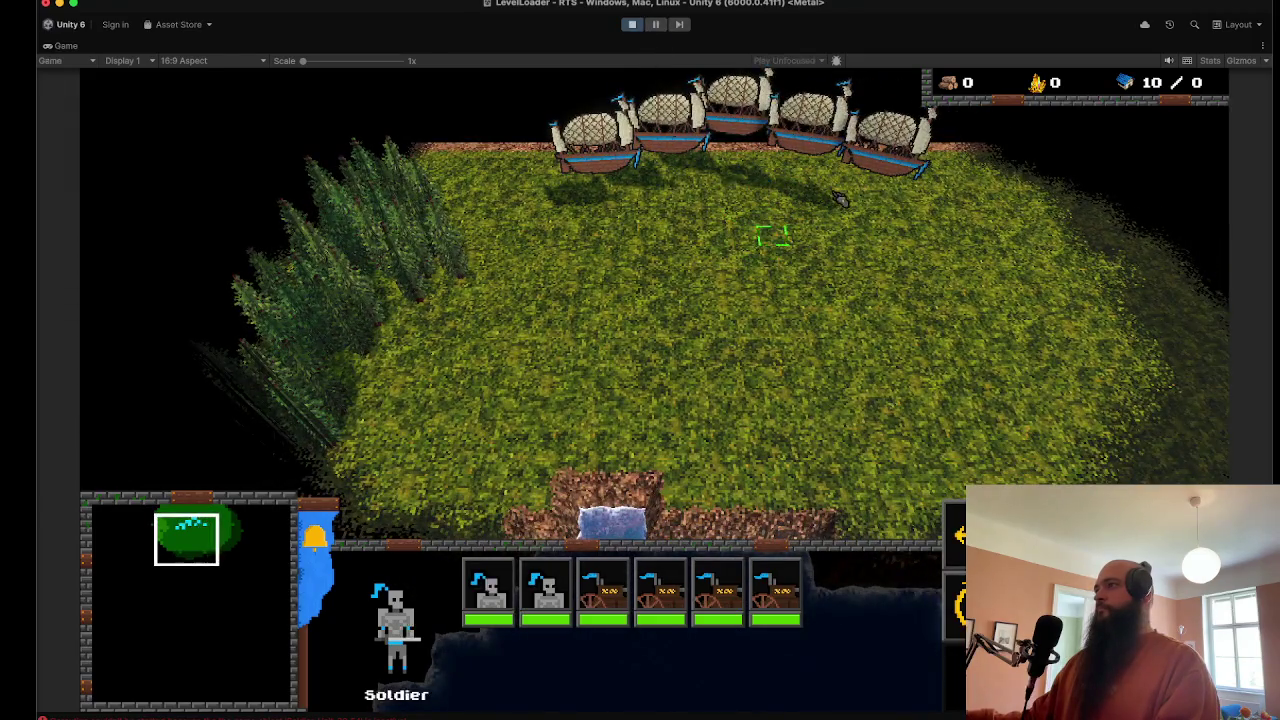
{"action": "mouse_move", "coordinate": [940, 85]}
{"action": "left_mouse_down"}
{"action": "mouse_move", "coordinate": [860, 175]}
{"action": "mouse_move", "coordinate": [565, 255]}
{"action": "left_mouse_up"}
{"action": "right_click", "coordinate": [726, 380]}
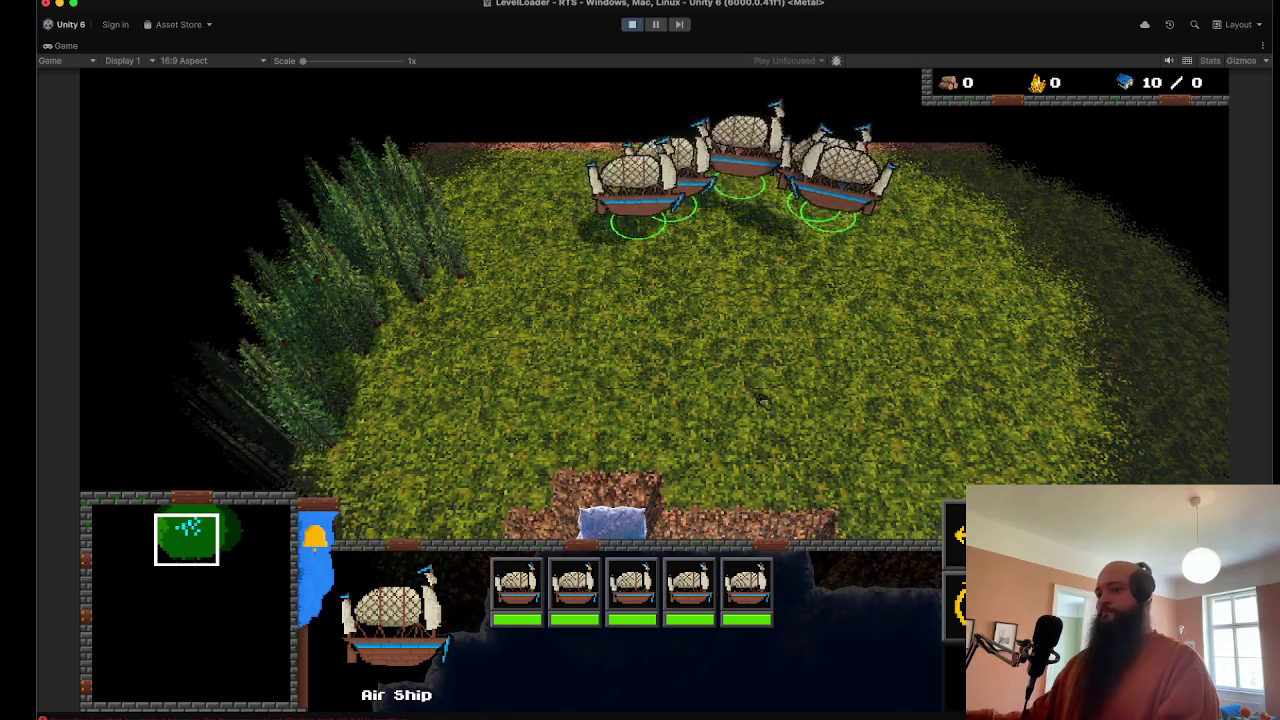
Step: Pan the camera south over the lake and send the Air Ships across it
{"action": "key", "text": "s"}
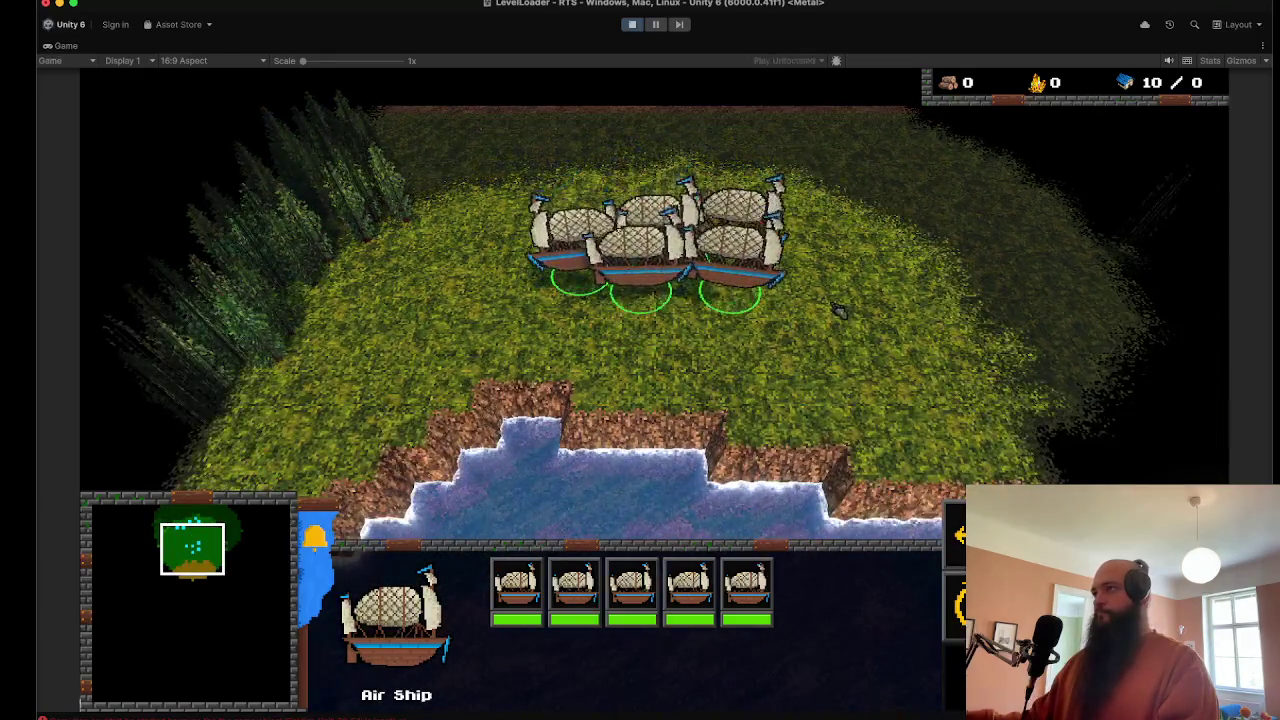
{"action": "key", "text": "s"}
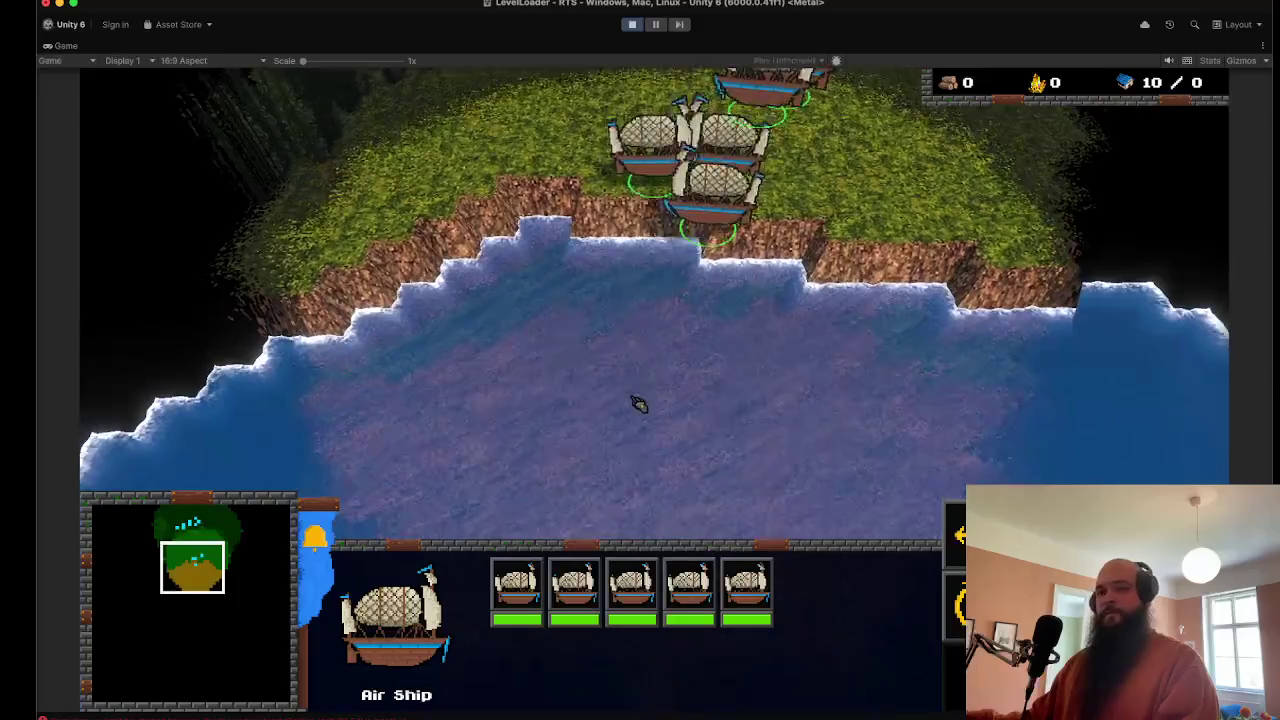
{"action": "key", "text": "s"}
{"action": "key", "text": "a"}
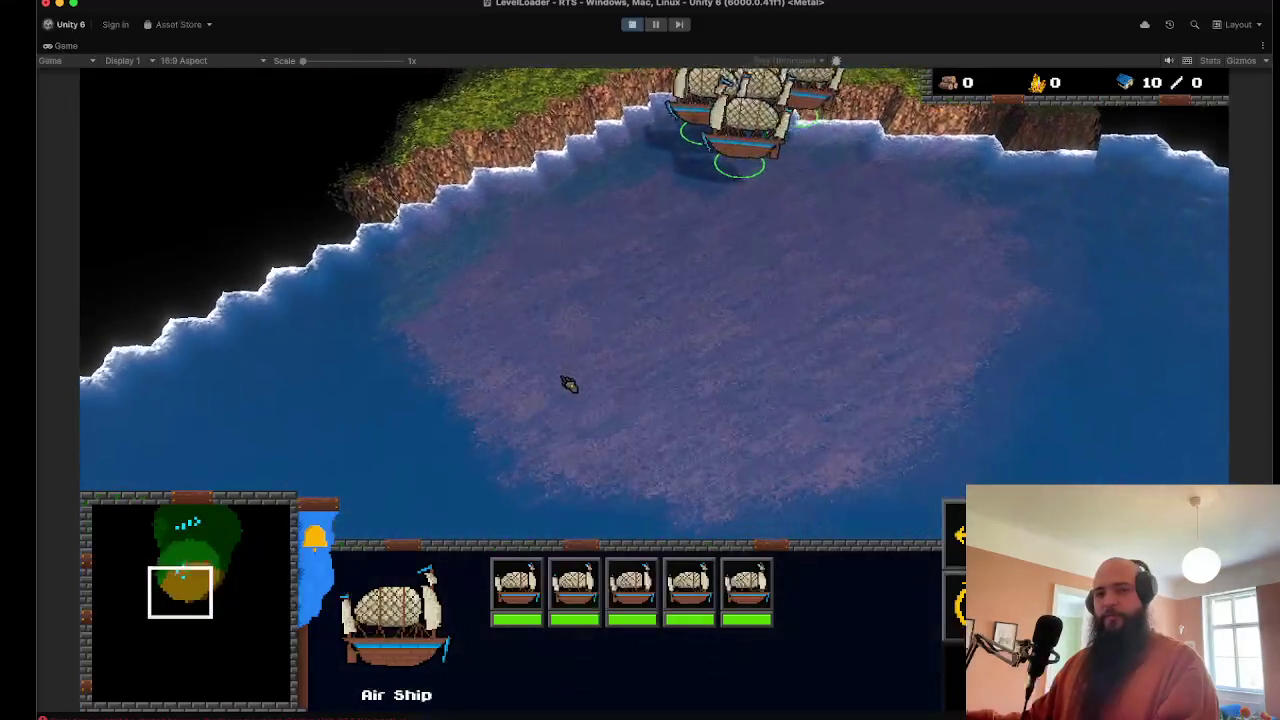
{"action": "key", "text": "s"}
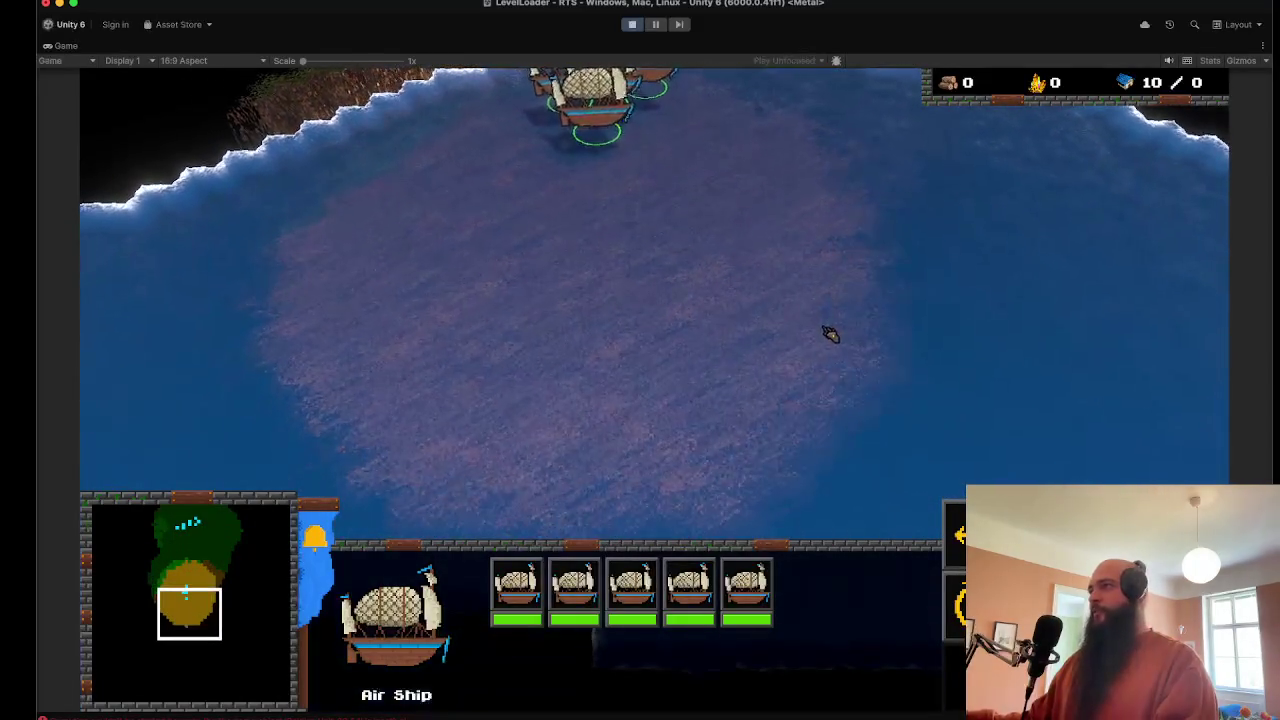
{"action": "key", "text": "d"}
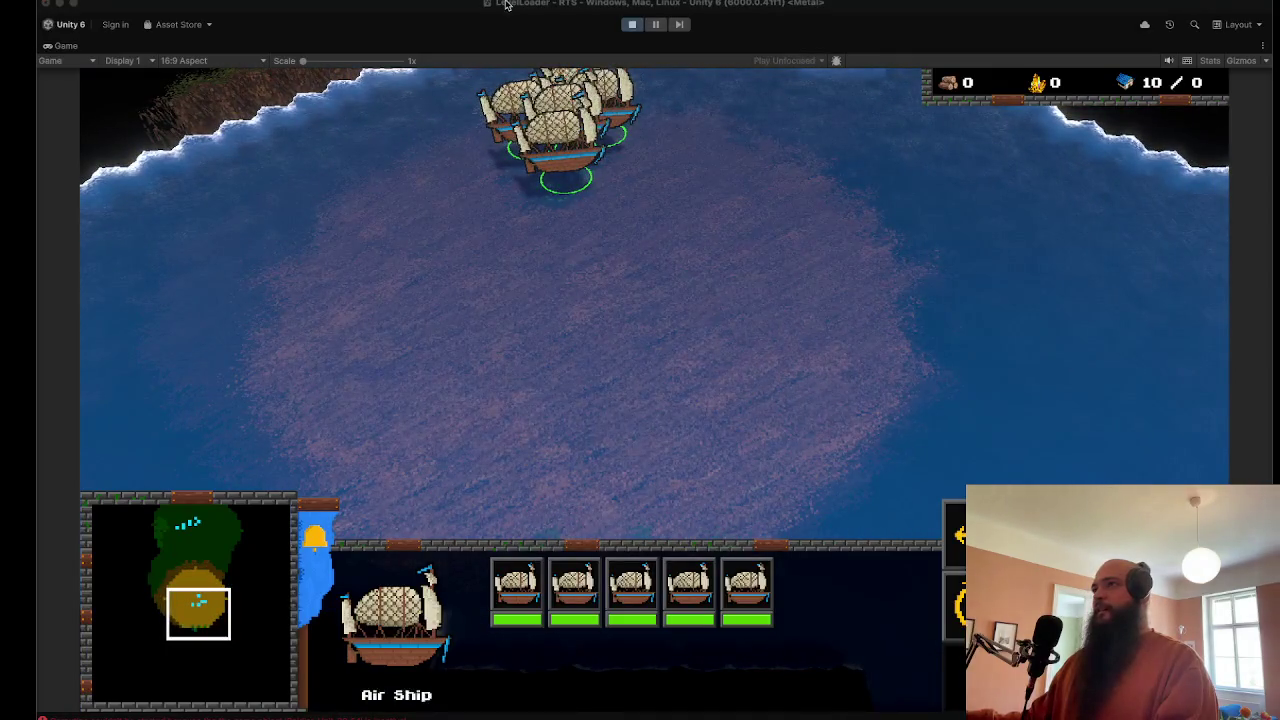
{"action": "right_click", "coordinate": [583, 394]}
Step: Follow them to the far shore and send the Air Ships onto the southern land
{"action": "key", "text": "s"}
{"action": "key", "text": "a"}
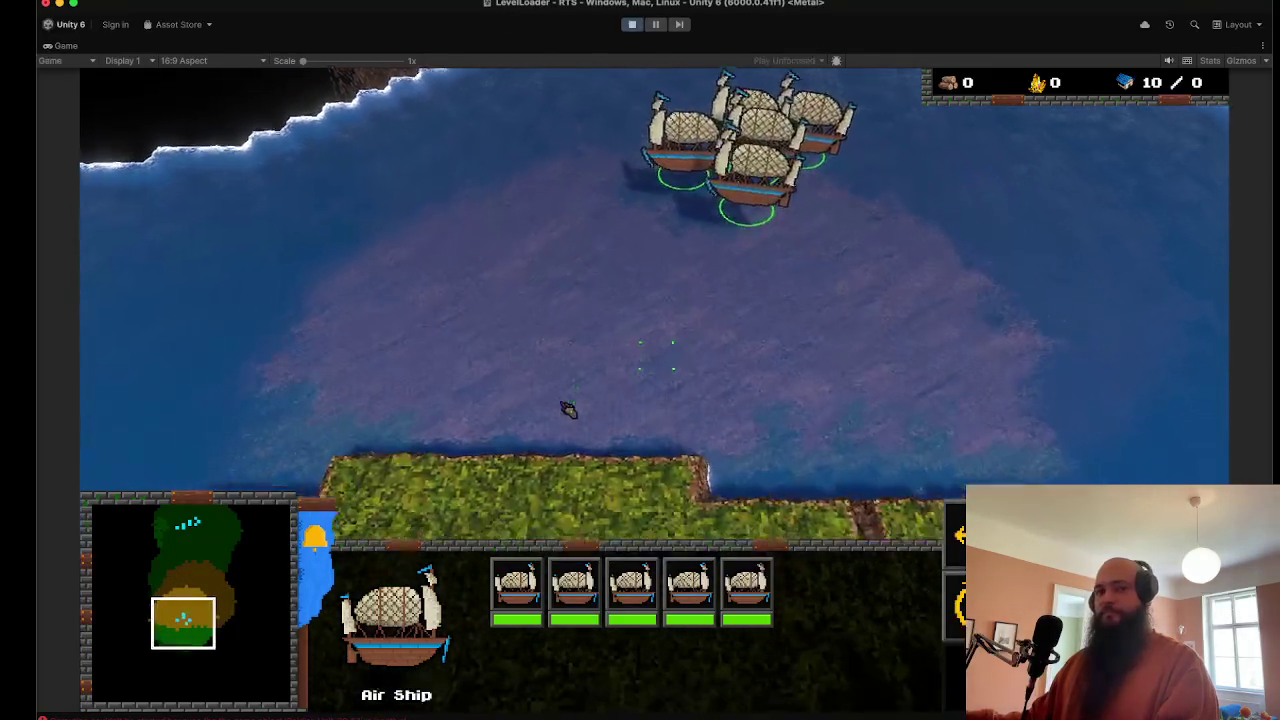
{"action": "key", "text": "s"}
{"action": "key", "text": "a"}
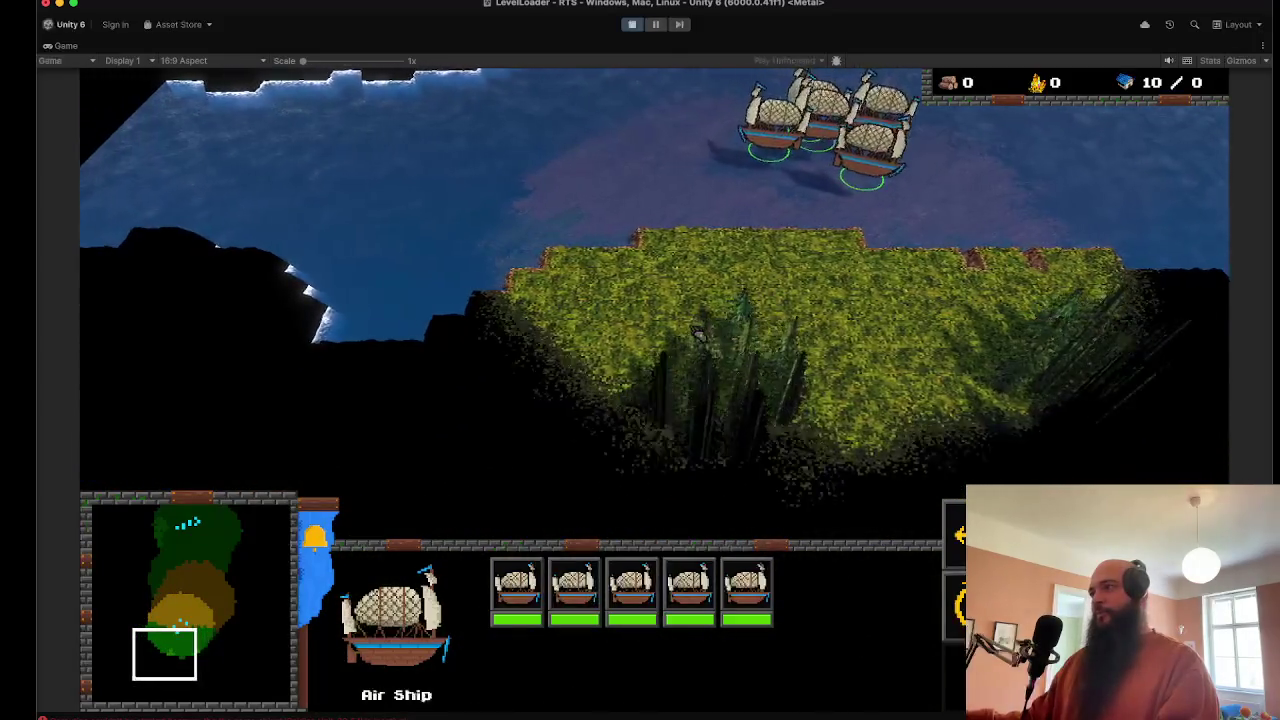
{"action": "key", "text": "s"}
{"action": "right_click", "coordinate": [890, 290]}
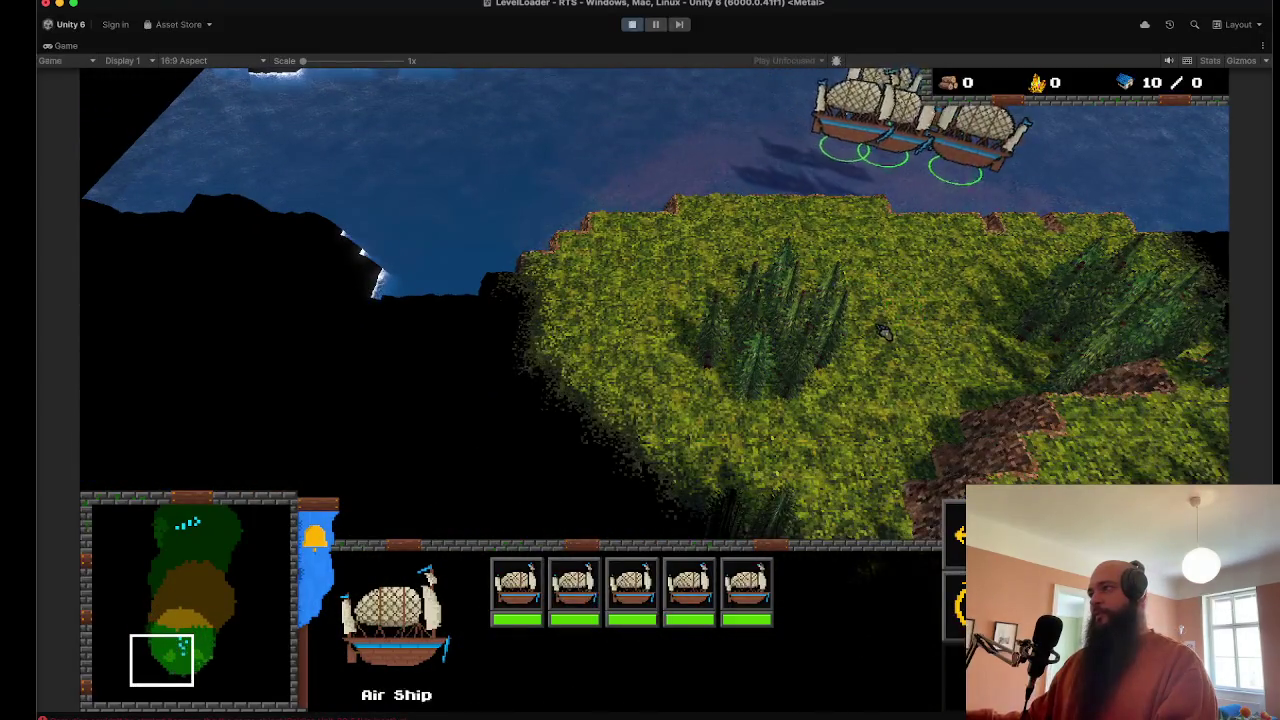
Step: Pan to the red soldiers, inspect a Soldier, and fly one Air Ship down-left into them
{"action": "key", "text": "a"}
{"action": "key", "text": "s"}
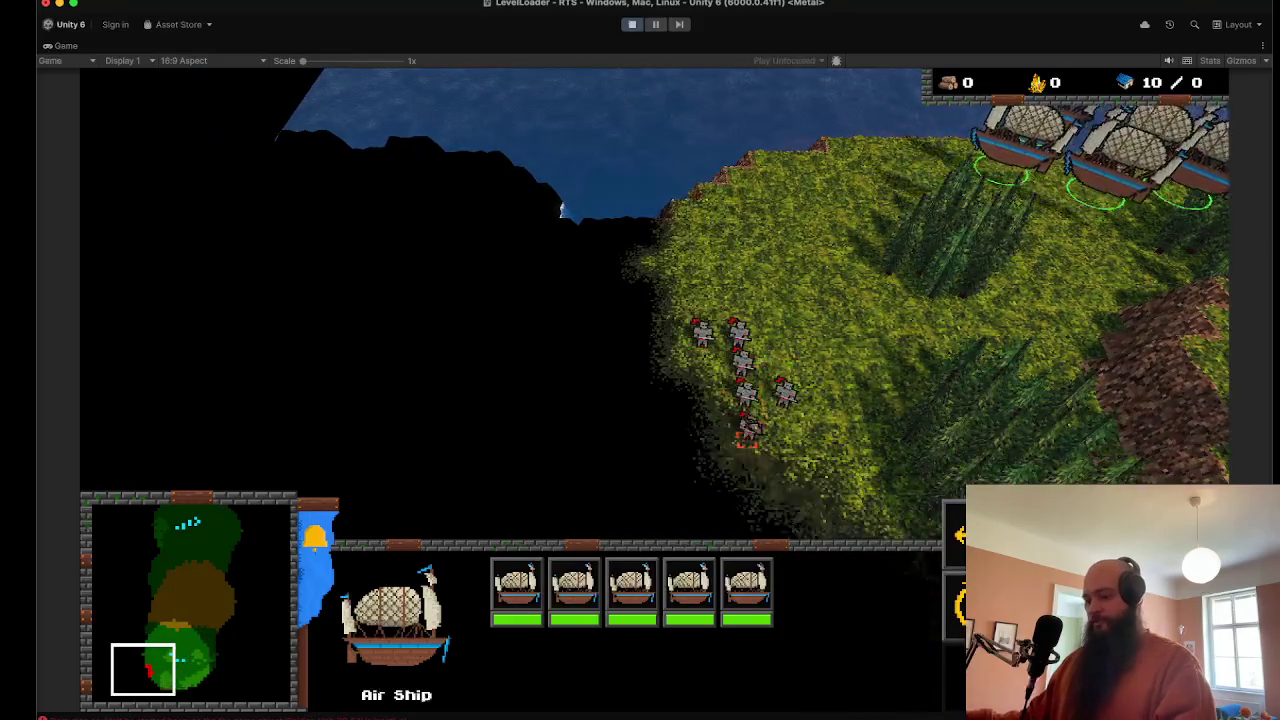
{"action": "key", "text": "a"}
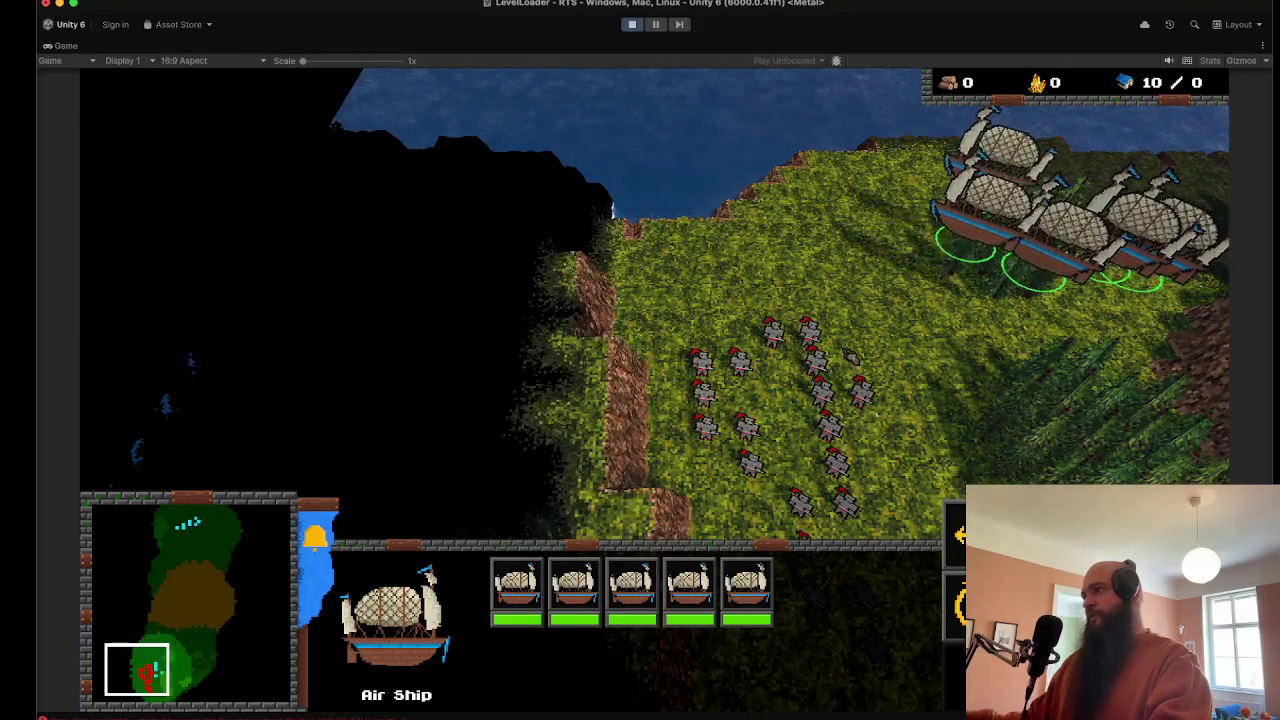
{"action": "left_click", "coordinate": [840, 345]}
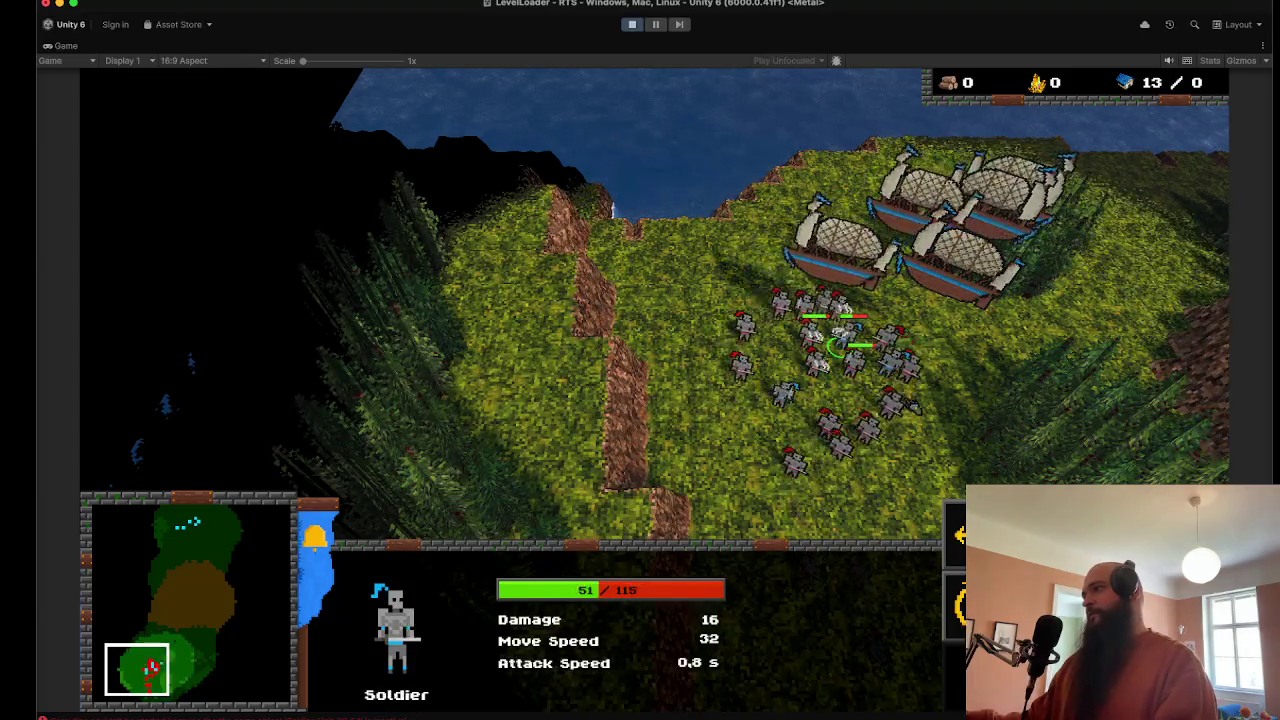
{"action": "left_click", "coordinate": [932, 295]}
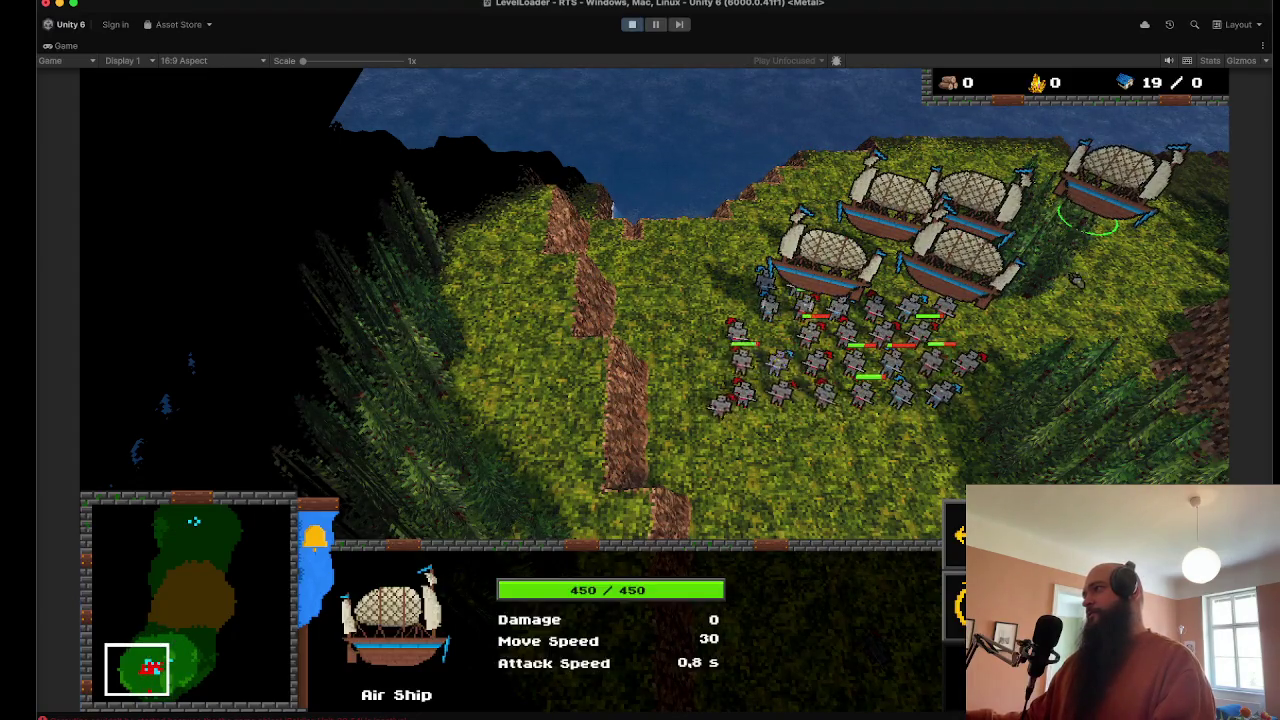
{"action": "right_click", "coordinate": [790, 470]}
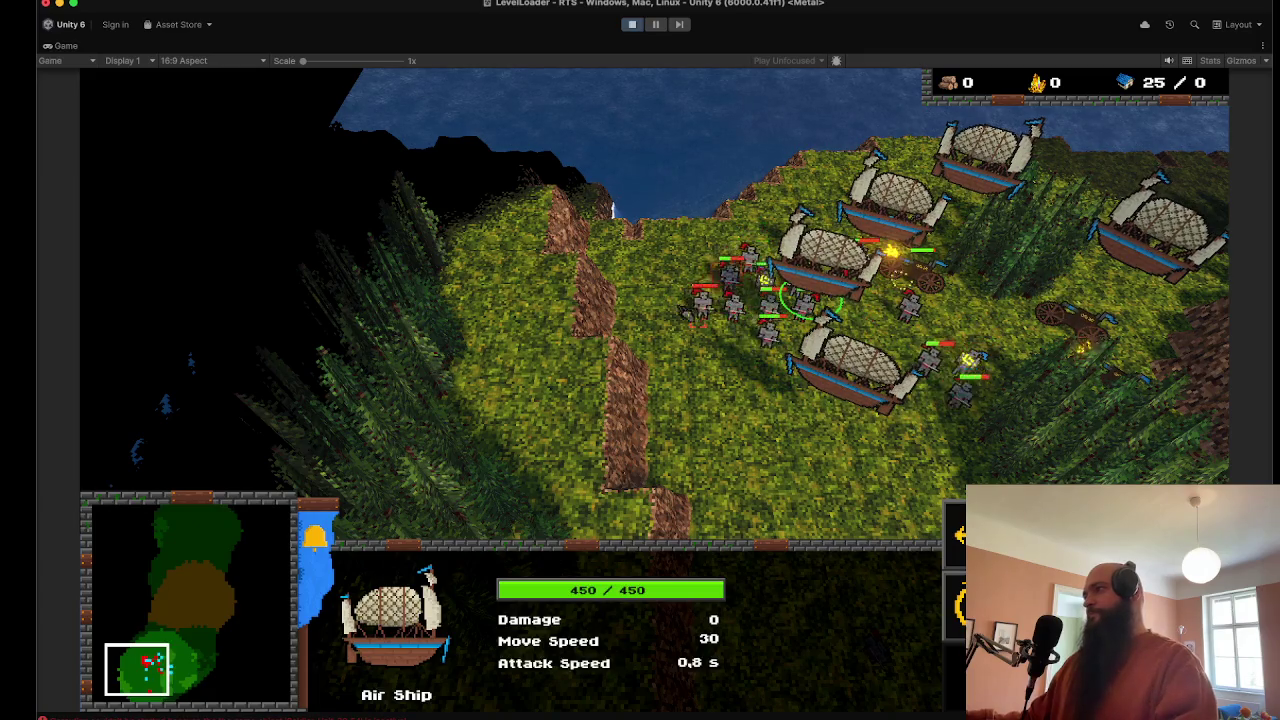
Step: Select all five Air Ships by double-clicking one and pan the camera north
{"action": "key", "text": "Right"}
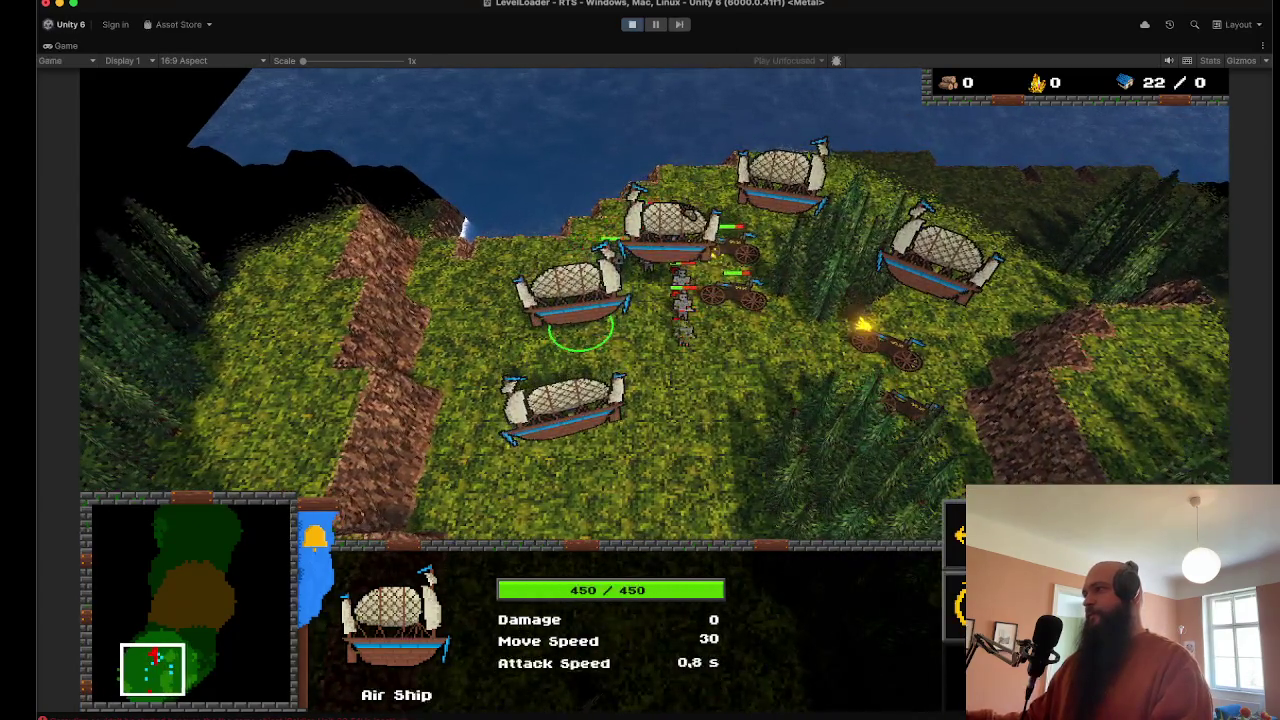
{"action": "double_click", "coordinate": [575, 265]}
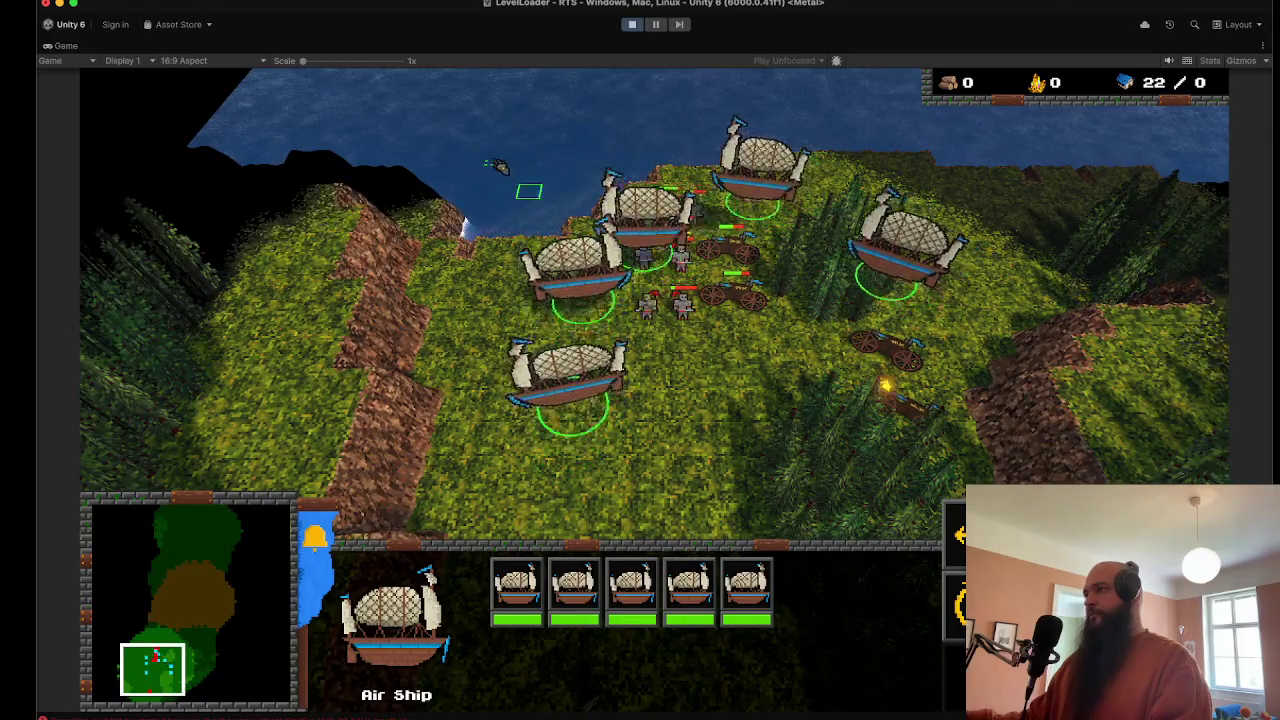
{"action": "key", "text": "Up"}
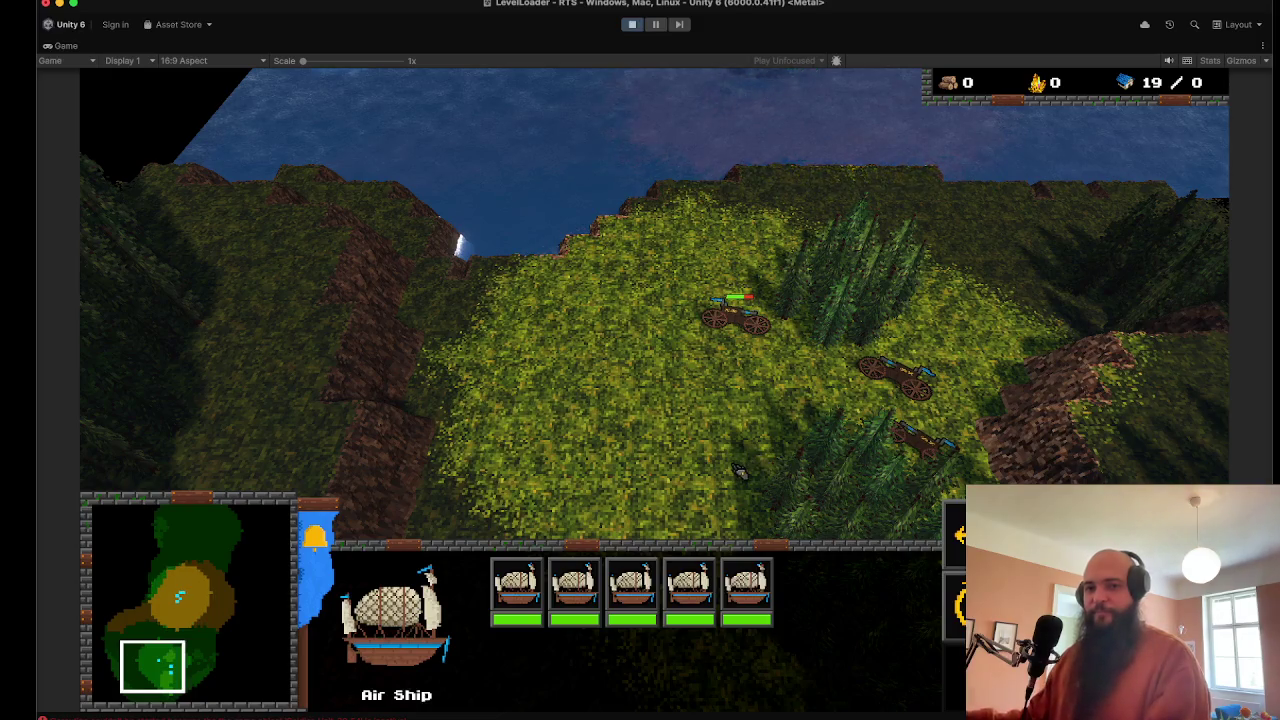
Step: Select the three Fire Wagons with key 2 and frame them with the camera
{"action": "key", "text": "2"}
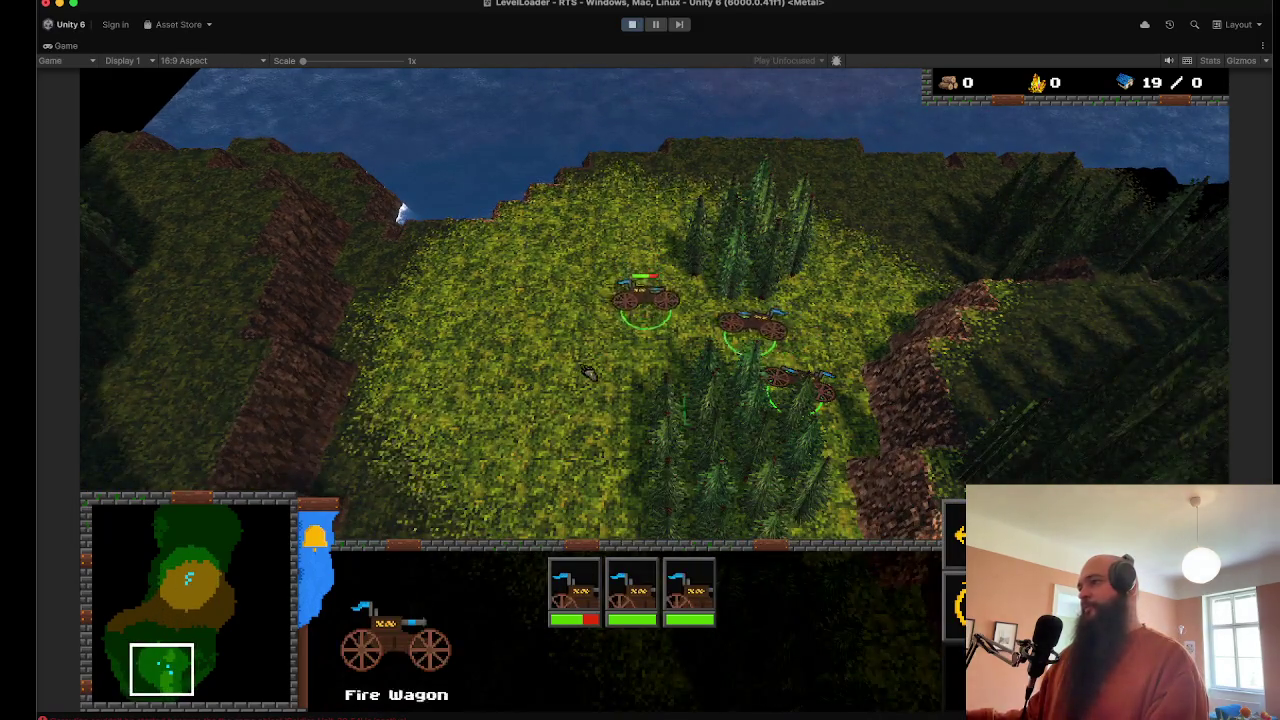
{"action": "scroll", "coordinate": [607, 380], "scroll_direction": "up", "scroll_amount": 5}
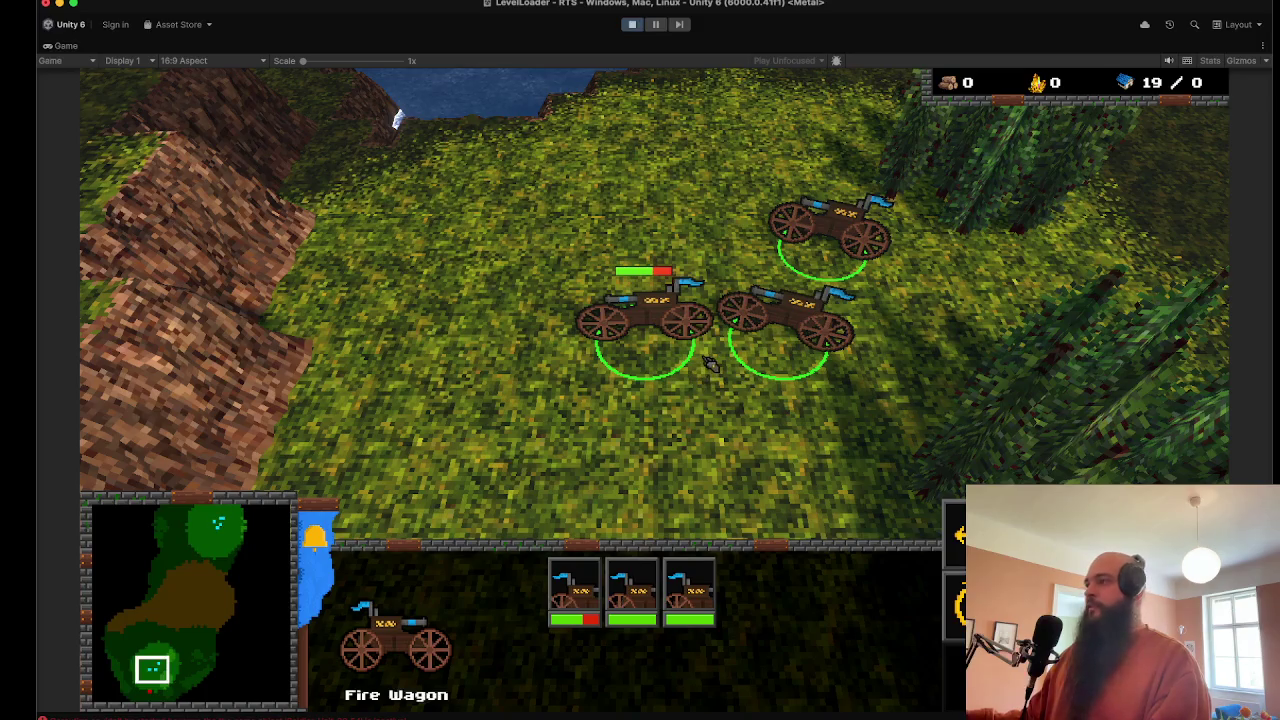
{"action": "key", "text": "s"}
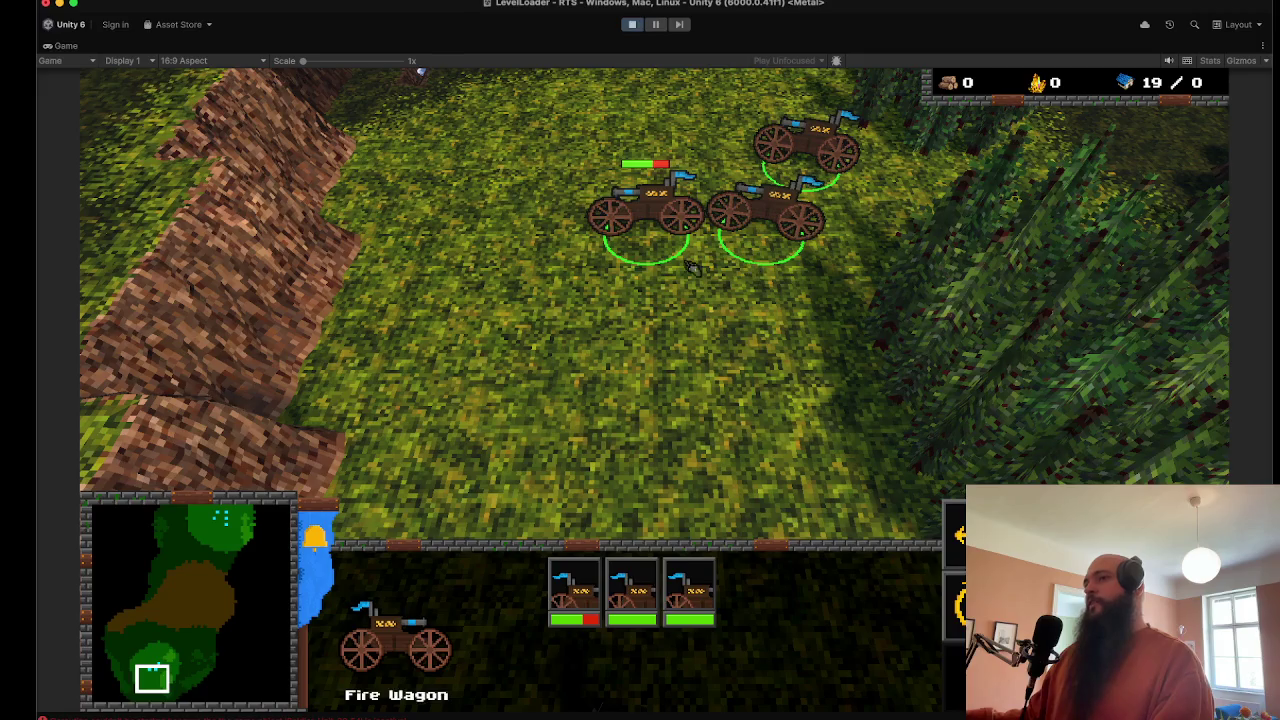
{"action": "scroll", "coordinate": [690, 268], "scroll_direction": "down", "scroll_amount": 5}
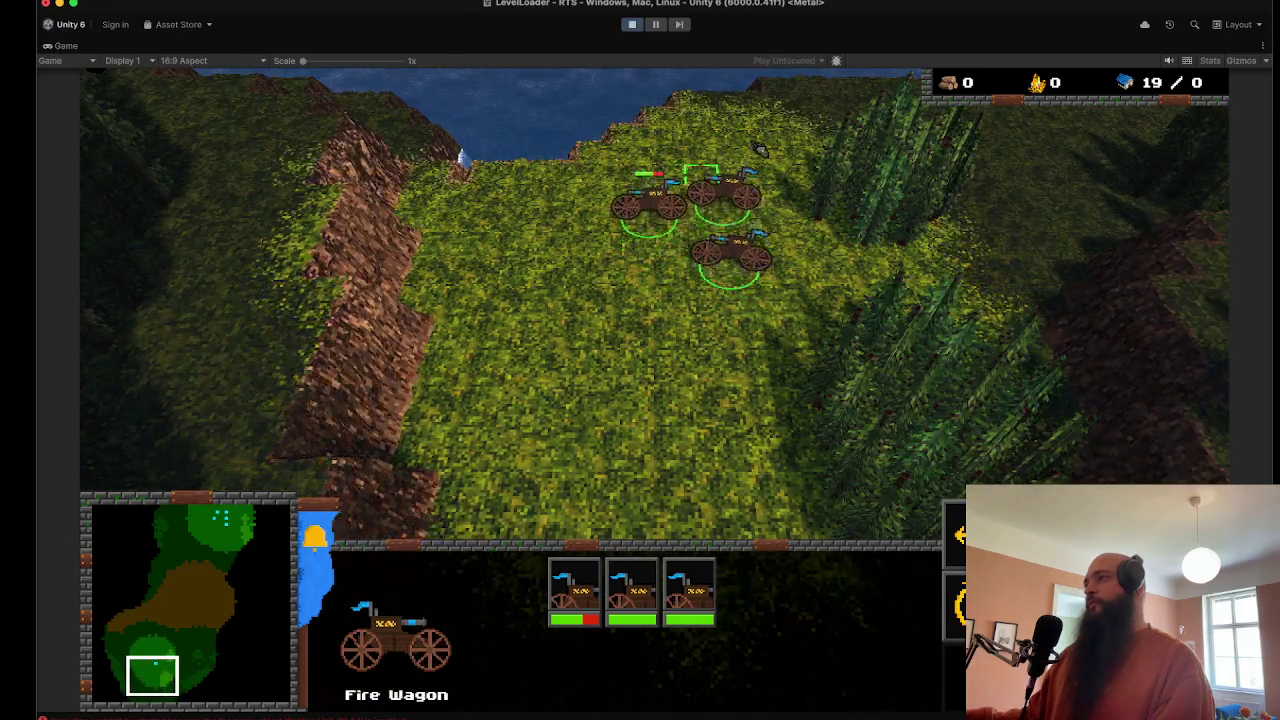
{"action": "key", "text": "w"}
{"action": "key", "text": "d"}
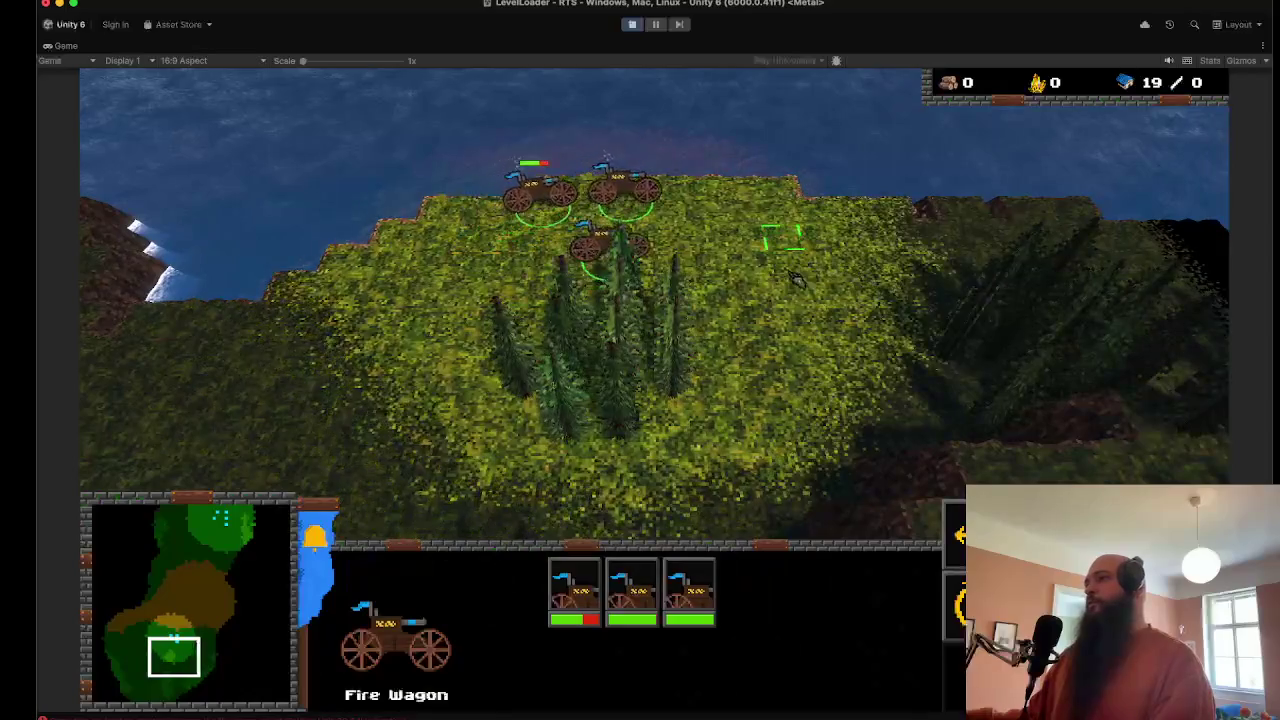
{"action": "key", "text": "q"}
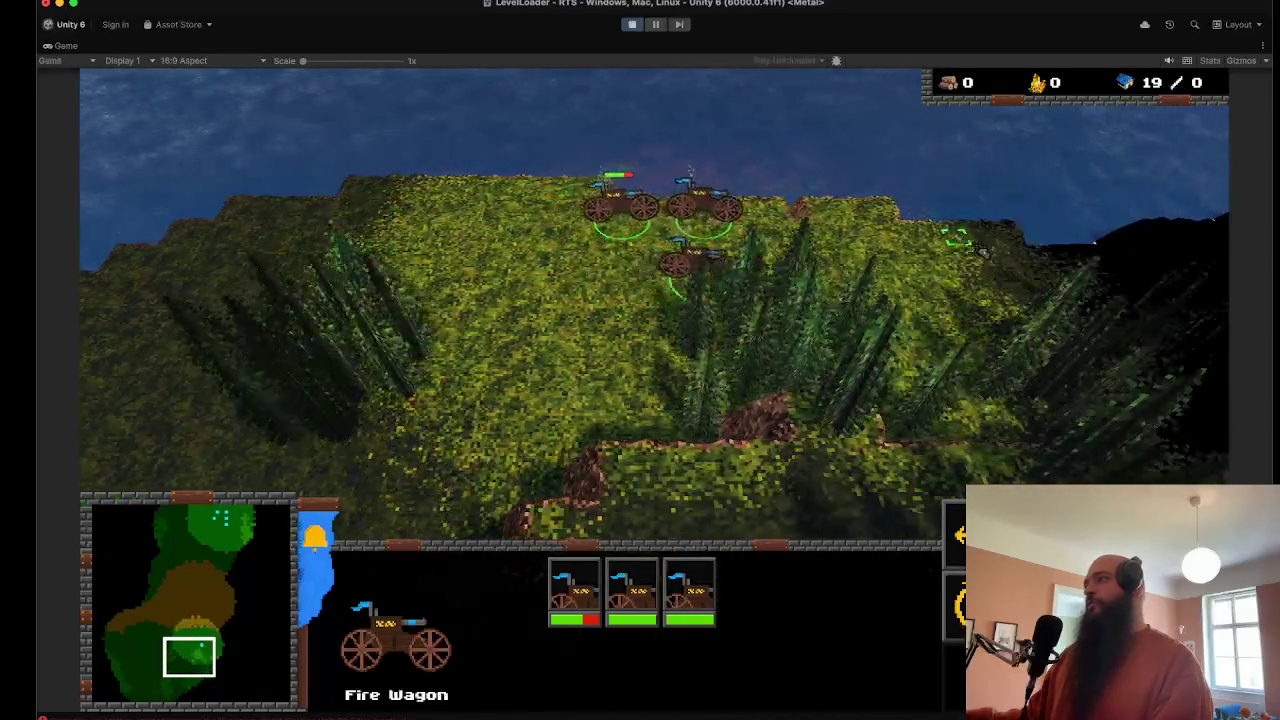
{"action": "key", "text": "e"}
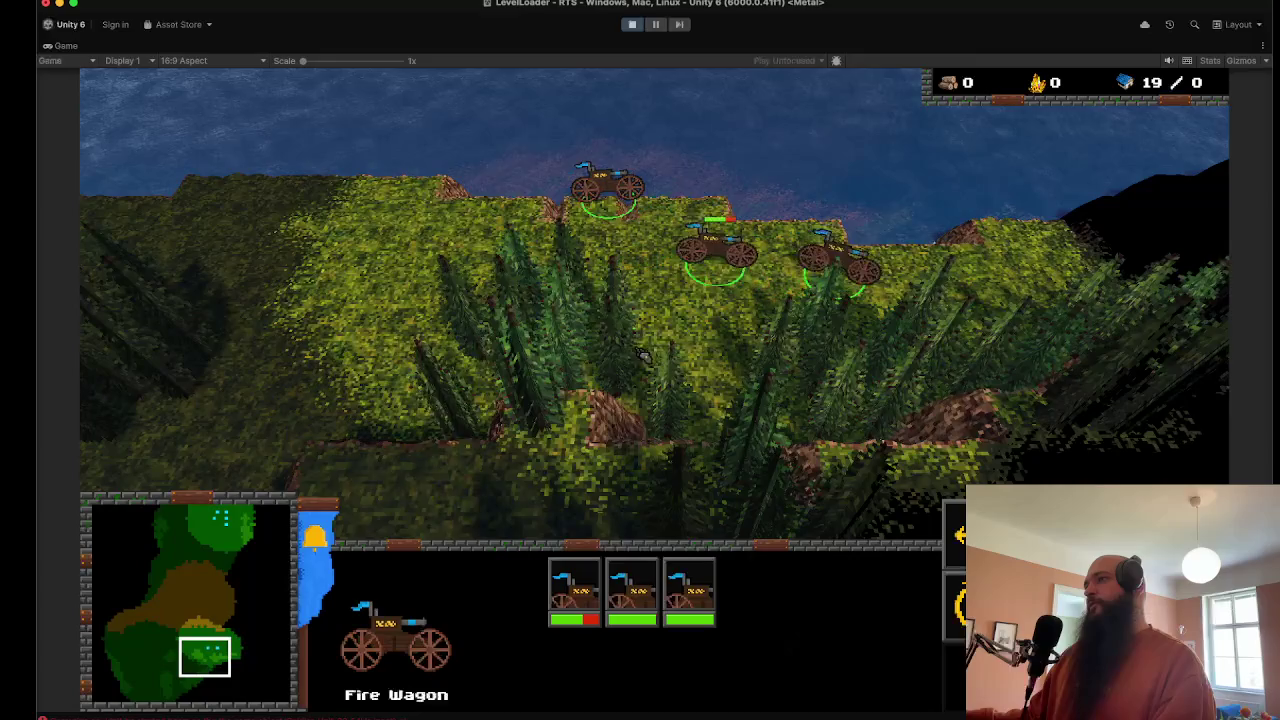
Step: Reselect all three Fire Wagons and send them to a spot along the coast
{"action": "left_click", "coordinate": [598, 266]}
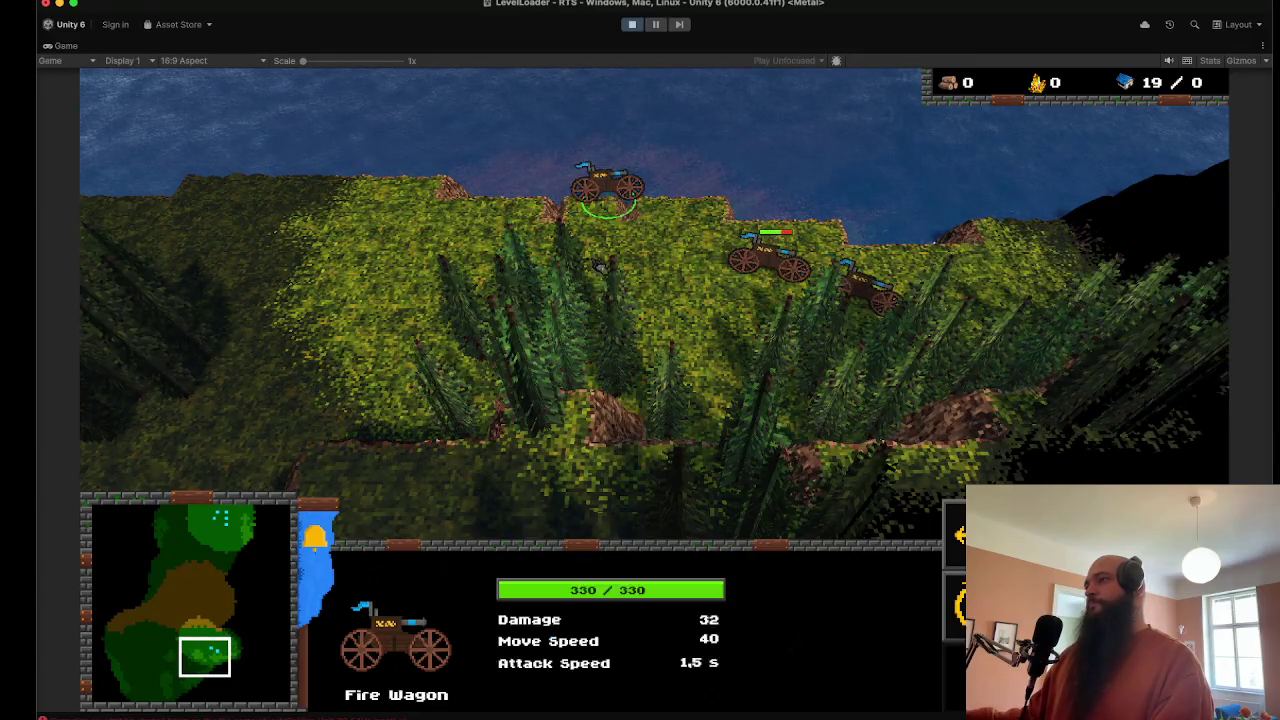
{"action": "mouse_move", "coordinate": [640, 249]}
{"action": "left_mouse_down"}
{"action": "mouse_move", "coordinate": [691, 277]}
{"action": "mouse_move", "coordinate": [860, 300]}
{"action": "left_mouse_up"}
{"action": "key", "text": "e"}
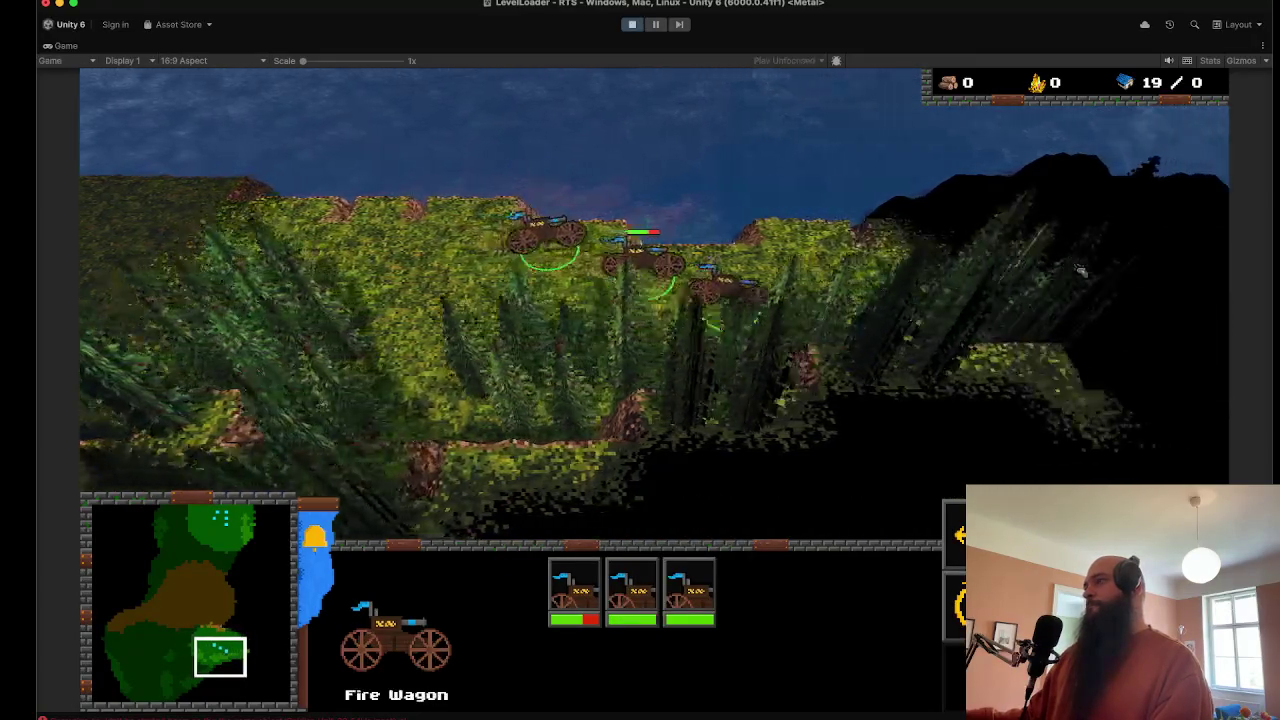
{"action": "key", "text": "e"}
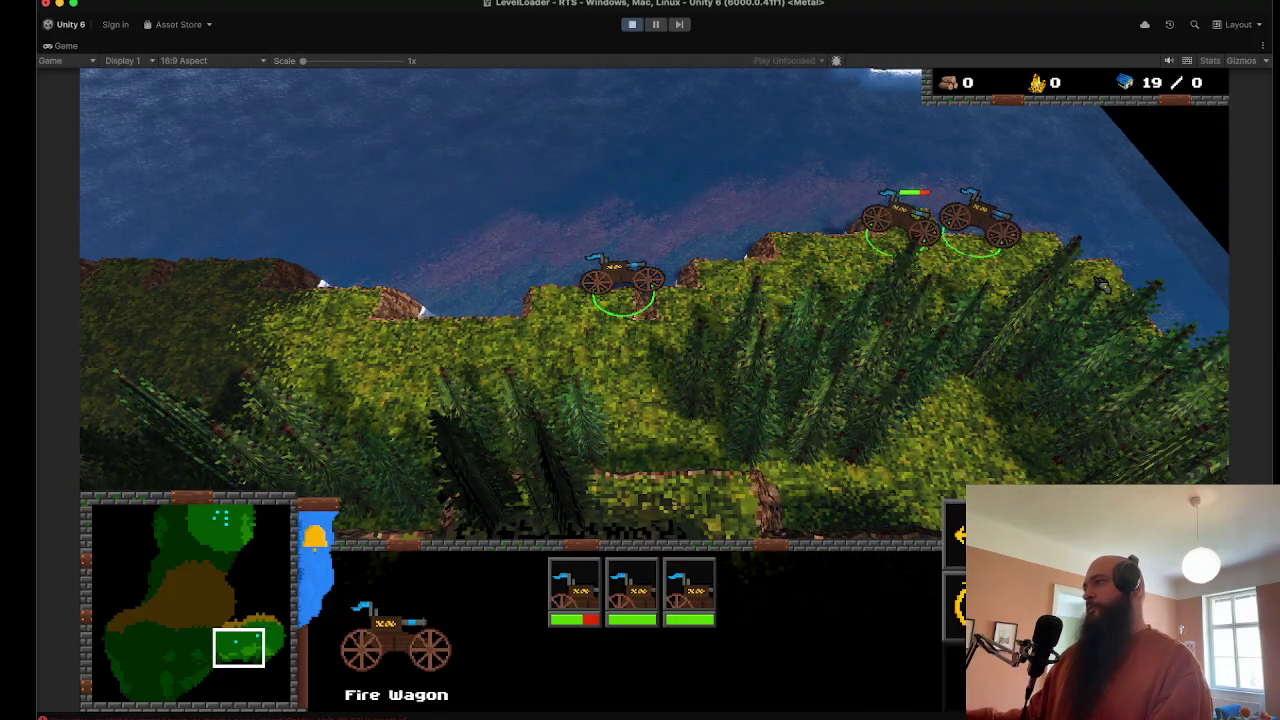
{"action": "key", "text": "q"}
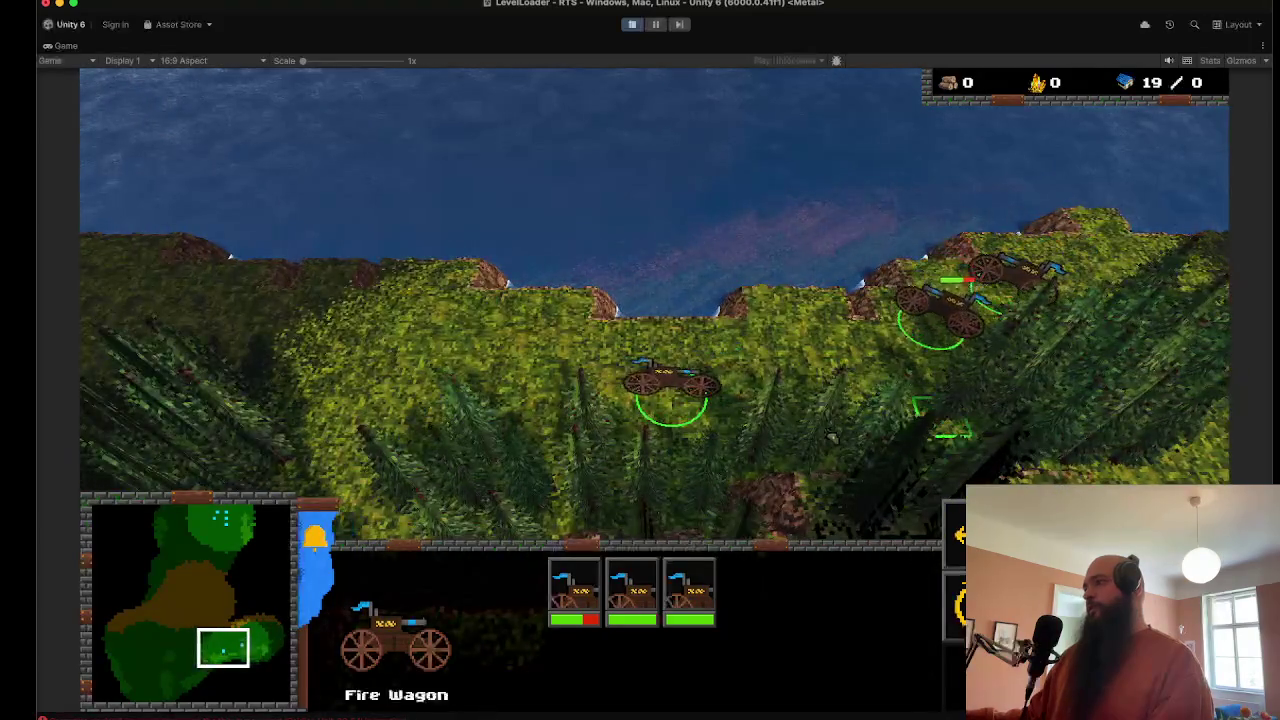
{"action": "right_click", "coordinate": [507, 308]}
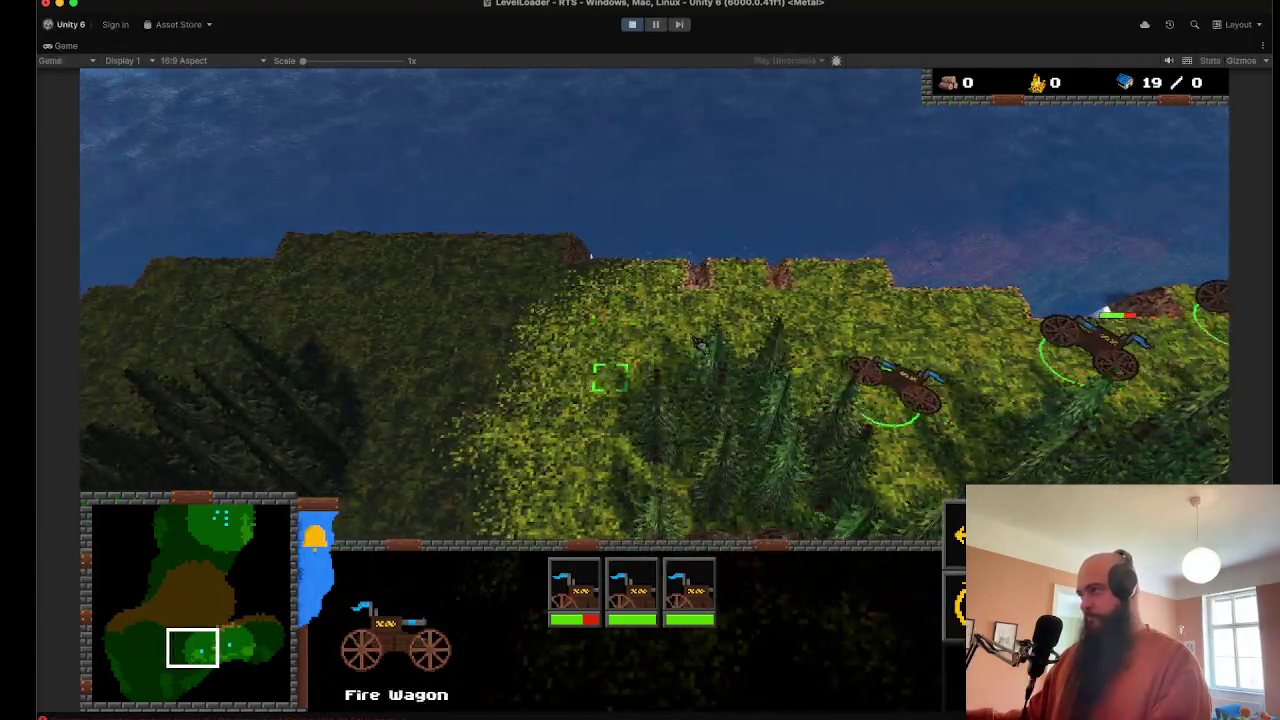
Step: Drive the wagons into the southern clearing and select one to show its 330/330 health stats
{"action": "key", "text": "q"}
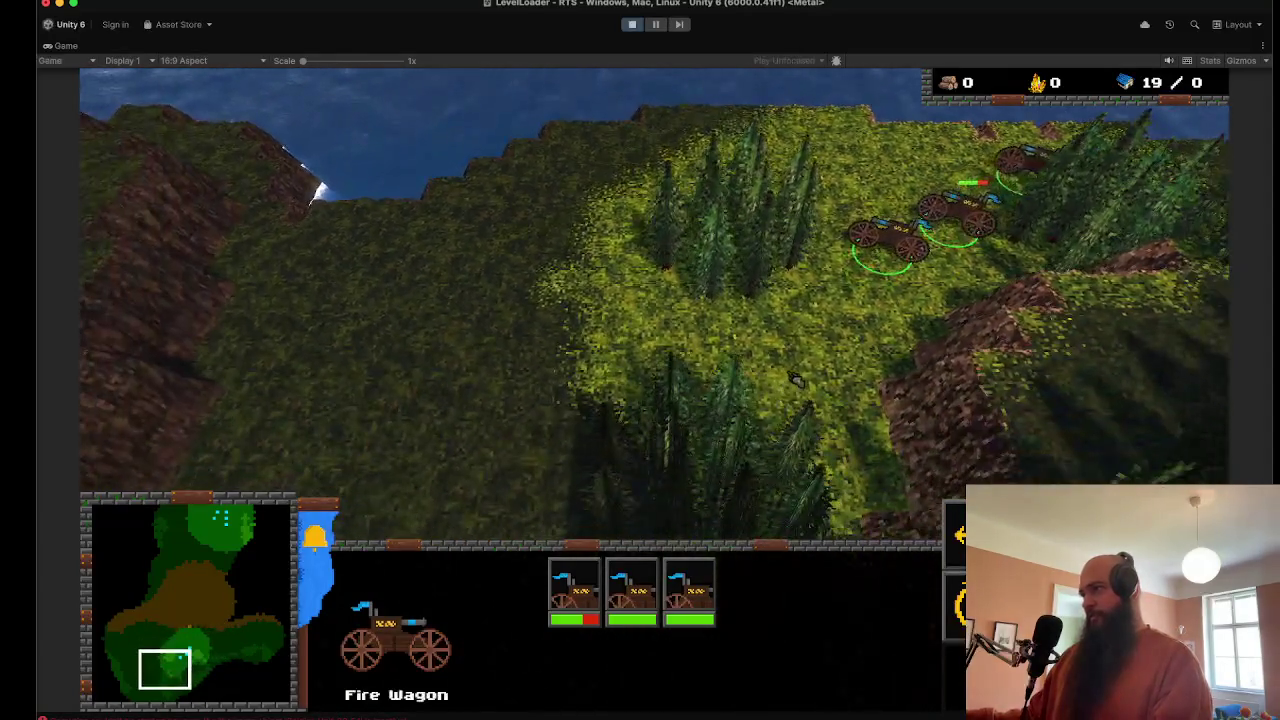
{"action": "right_click", "coordinate": [757, 363]}
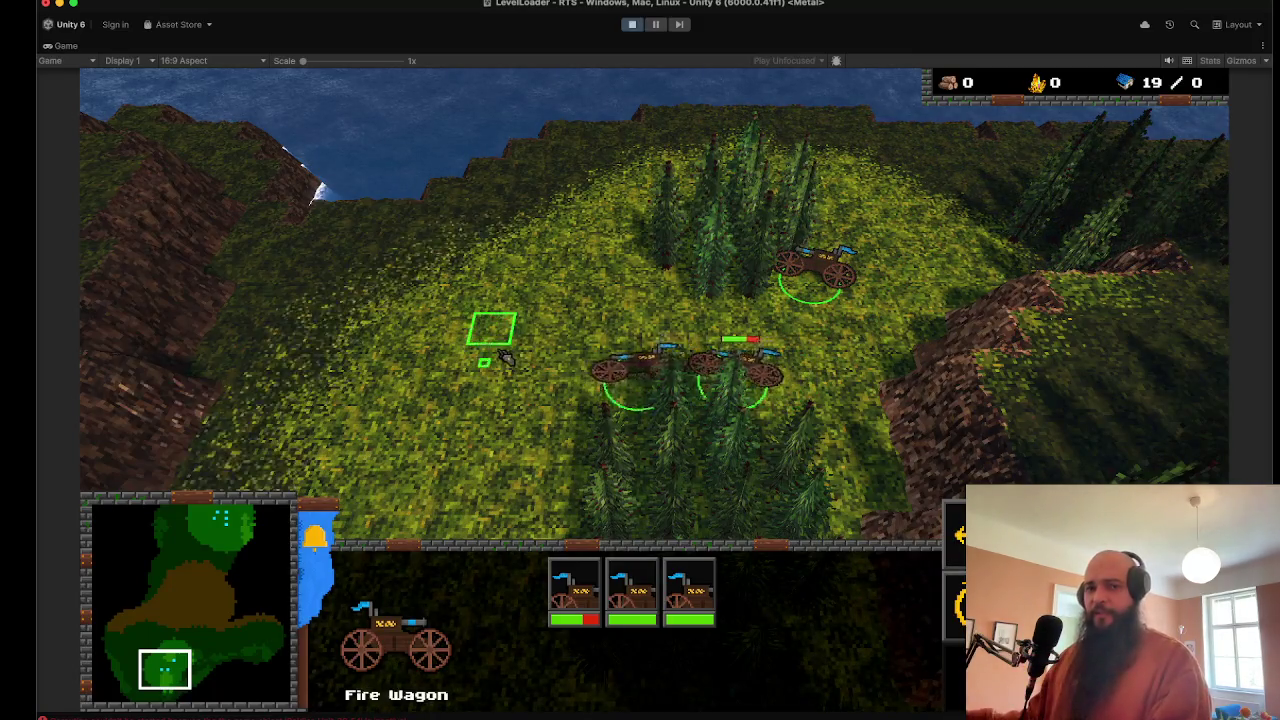
{"action": "key", "text": "q"}
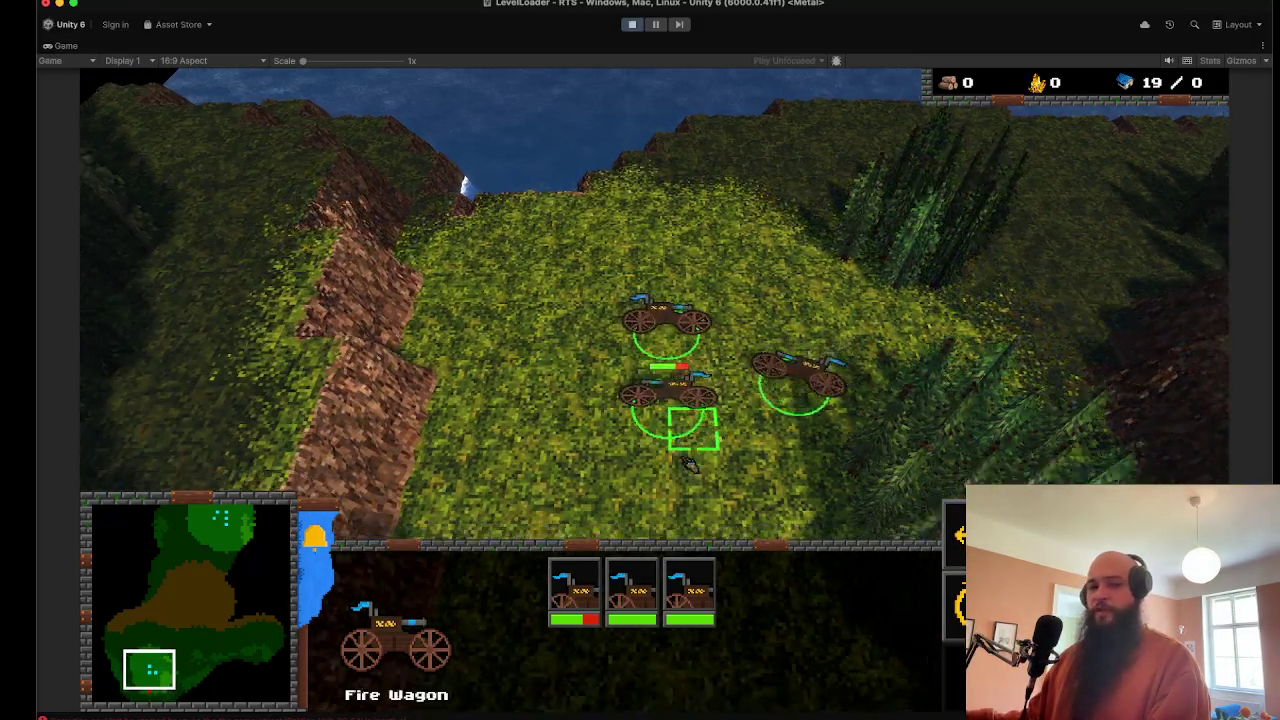
{"action": "key", "text": "s"}
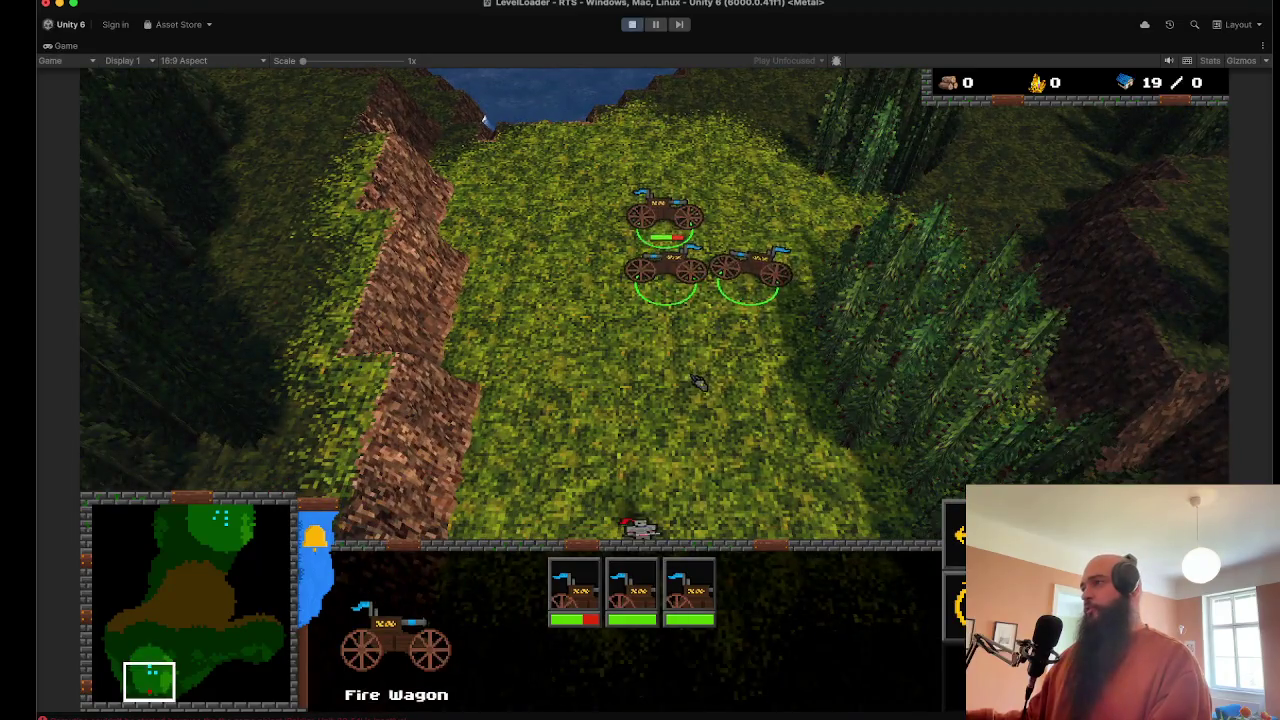
{"action": "right_click", "coordinate": [658, 360]}
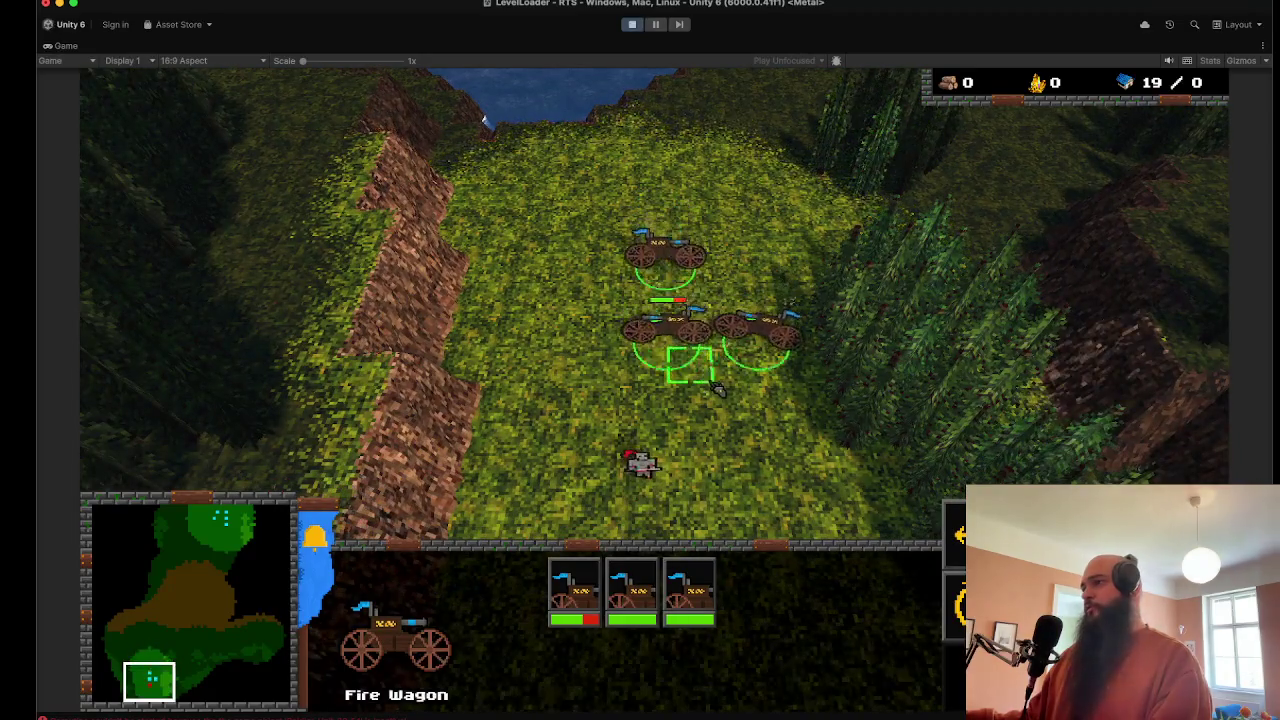
{"action": "right_click", "coordinate": [720, 240]}
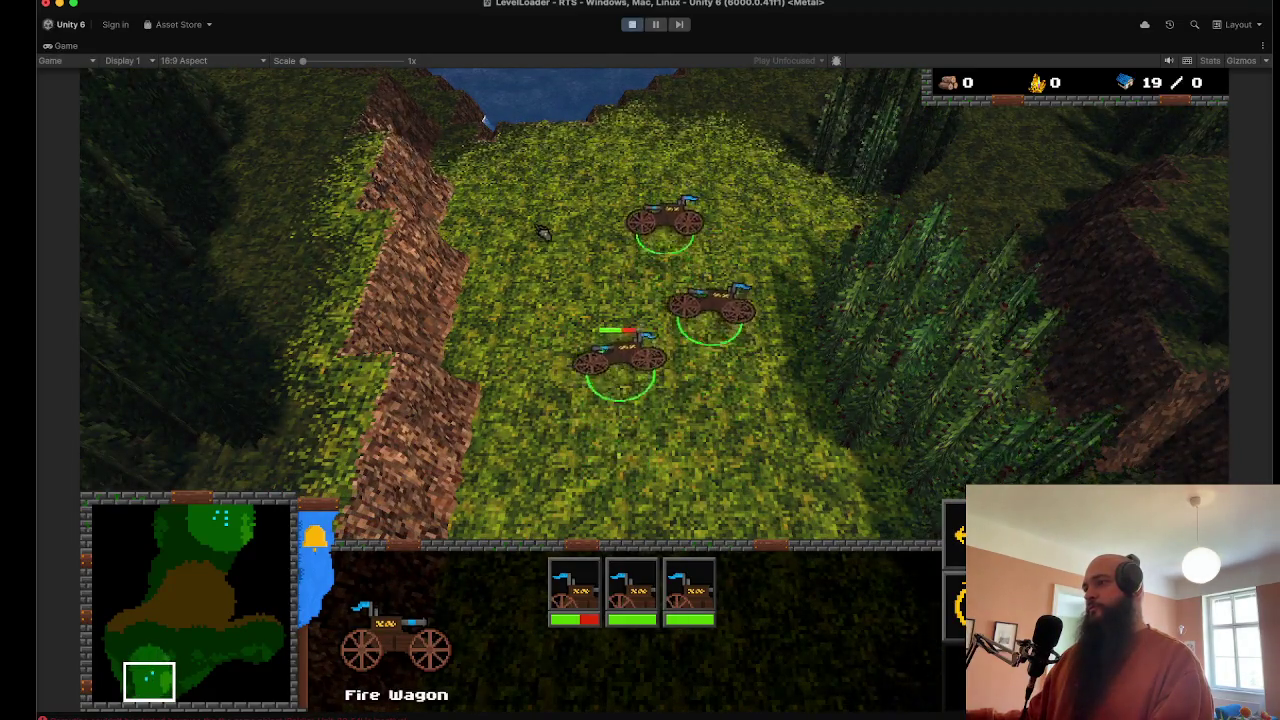
{"action": "right_click", "coordinate": [640, 448]}
{"action": "scroll", "coordinate": [484, 120], "scroll_direction": "up", "scroll_amount": 5}
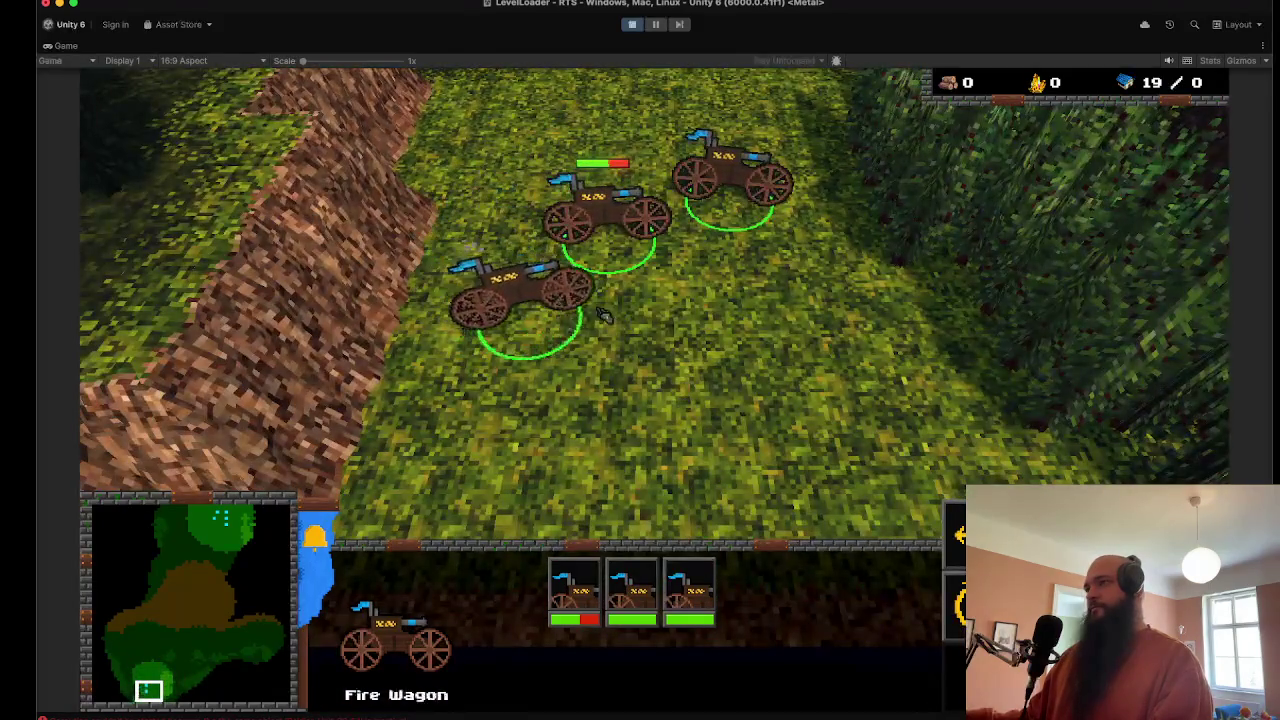
{"action": "left_click", "coordinate": [733, 297]}
Step: Drive the two wagons left and park the chosen wagon beside the other
{"action": "scroll", "coordinate": [733, 297], "scroll_direction": "up", "scroll_amount": 3}
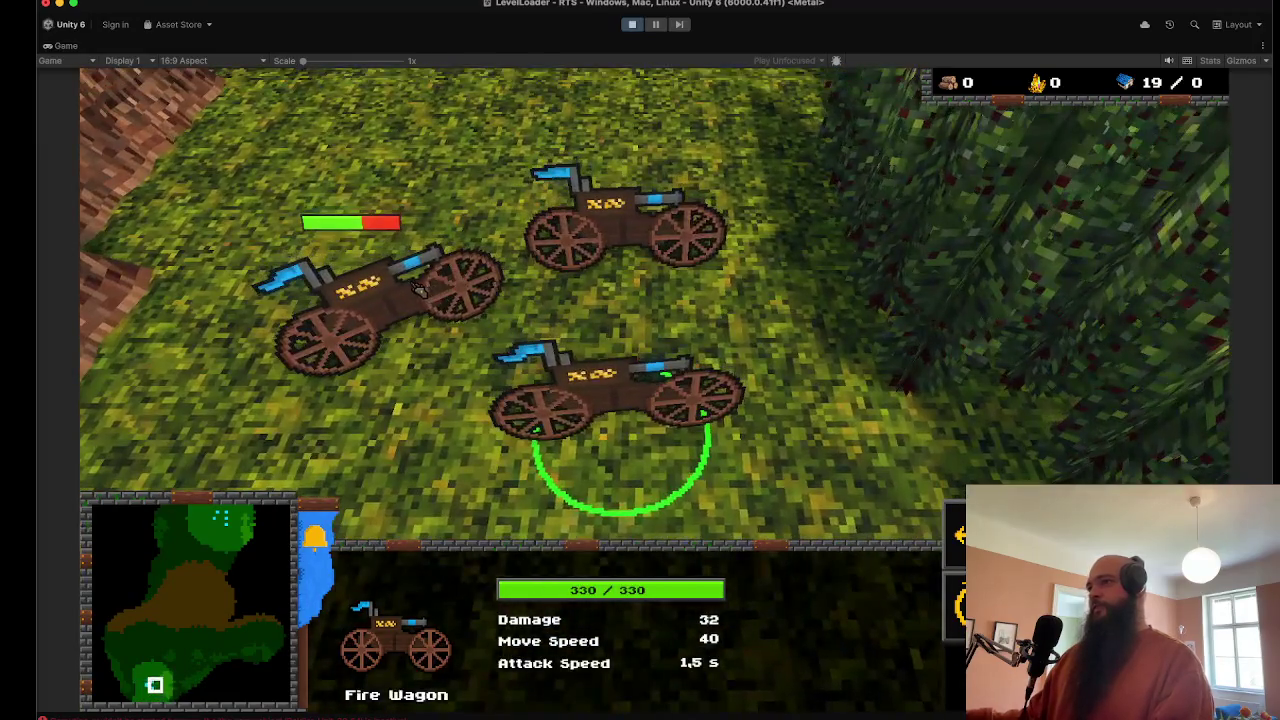
{"action": "scroll", "coordinate": [418, 288], "scroll_direction": "down", "scroll_amount": 2}
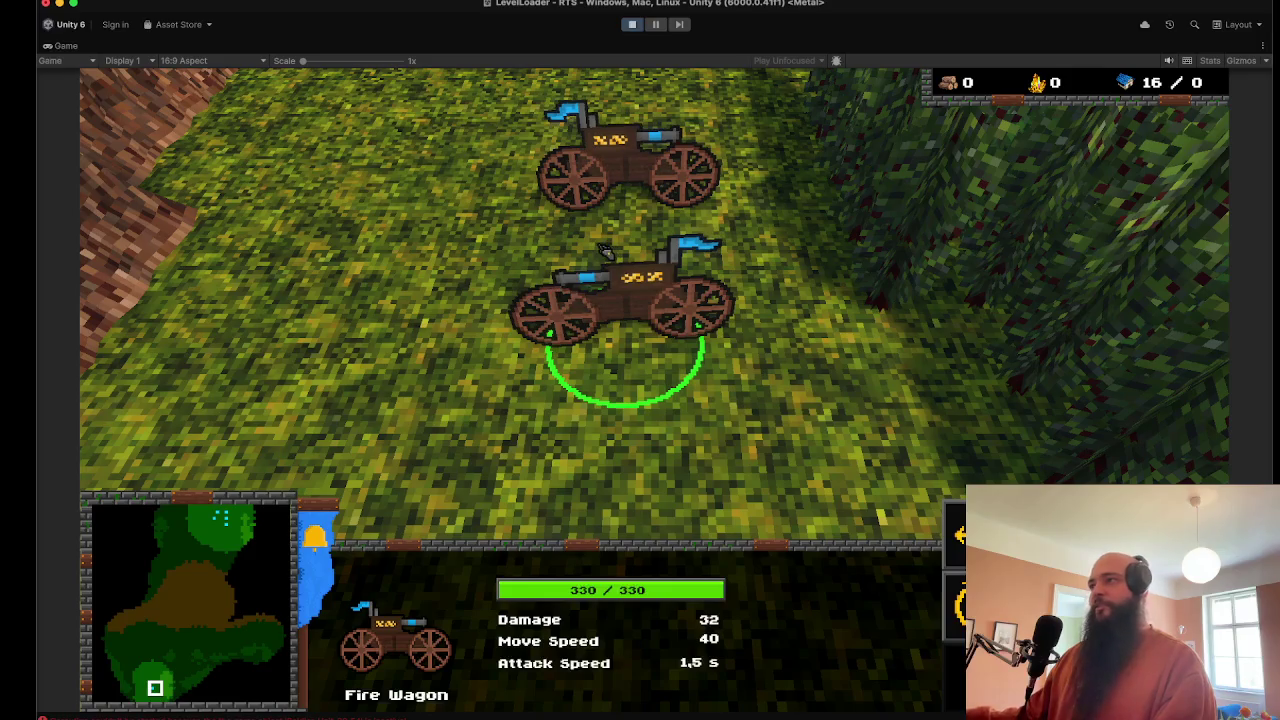
{"action": "right_click", "coordinate": [376, 306]}
{"action": "right_click", "coordinate": [271, 300]}
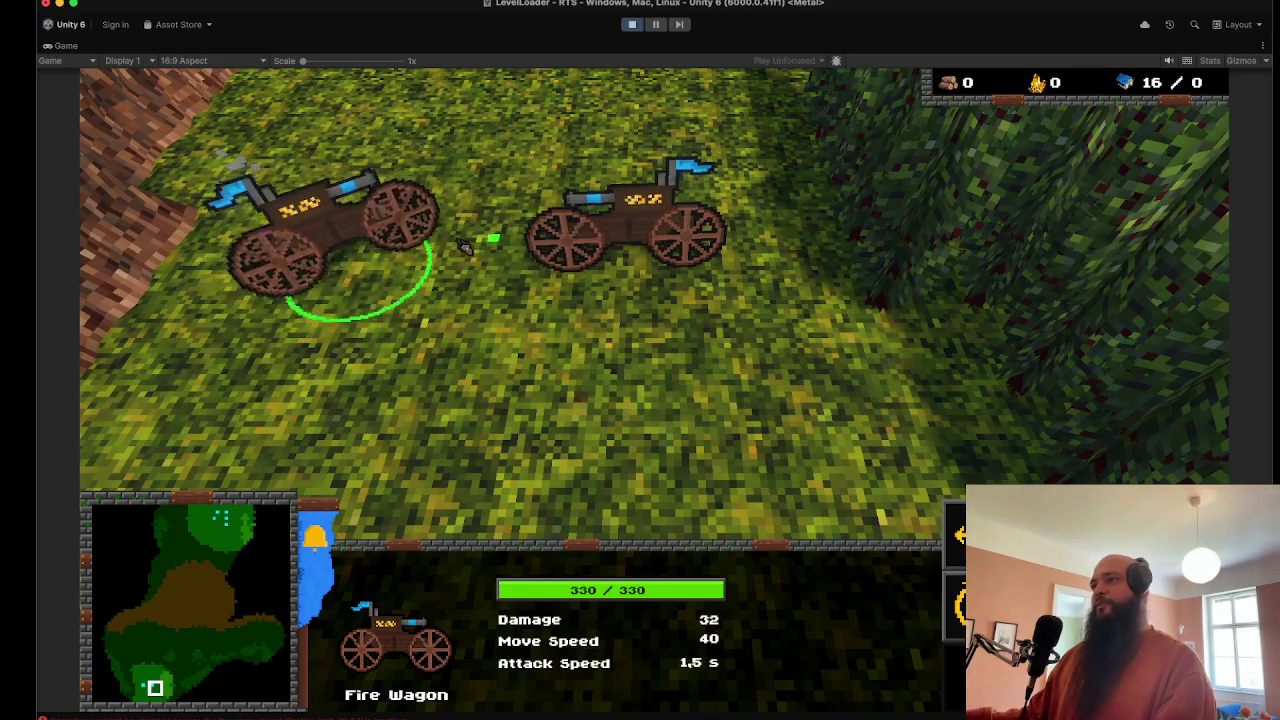
{"action": "right_click", "coordinate": [450, 387]}
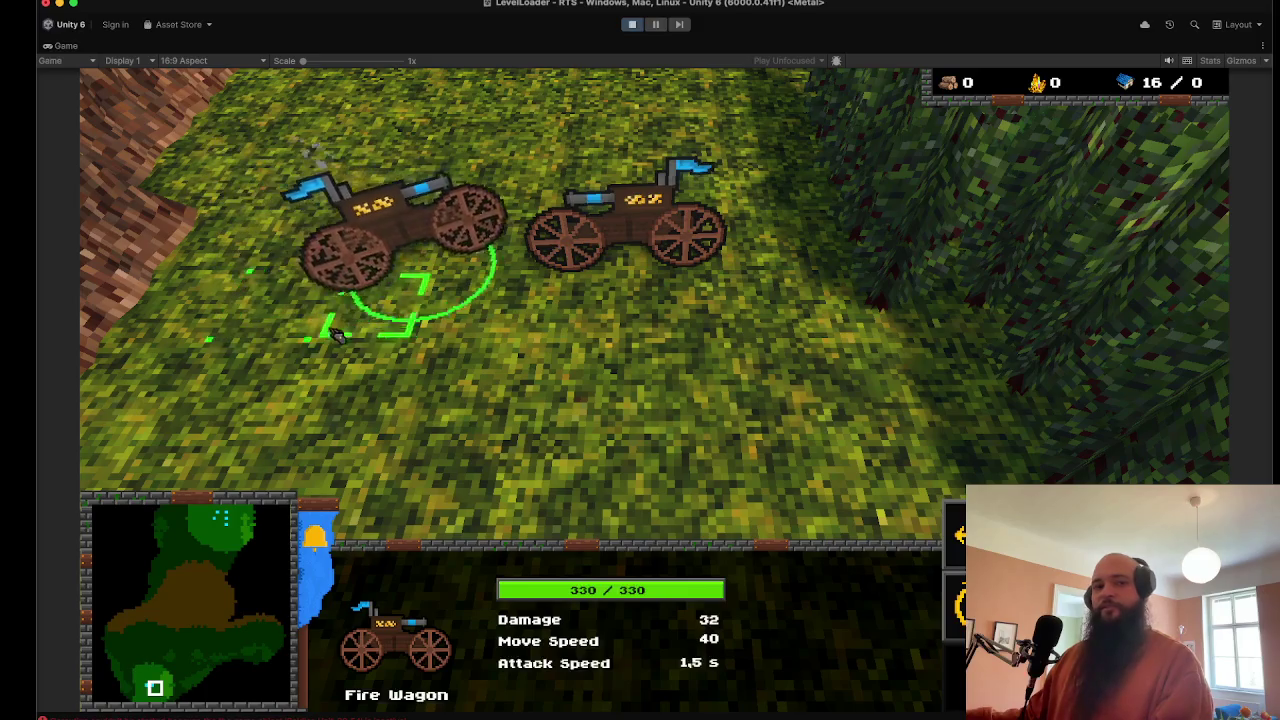
{"action": "right_click", "coordinate": [305, 321]}
{"action": "right_click", "coordinate": [286, 140]}
{"action": "right_click", "coordinate": [240, 260]}
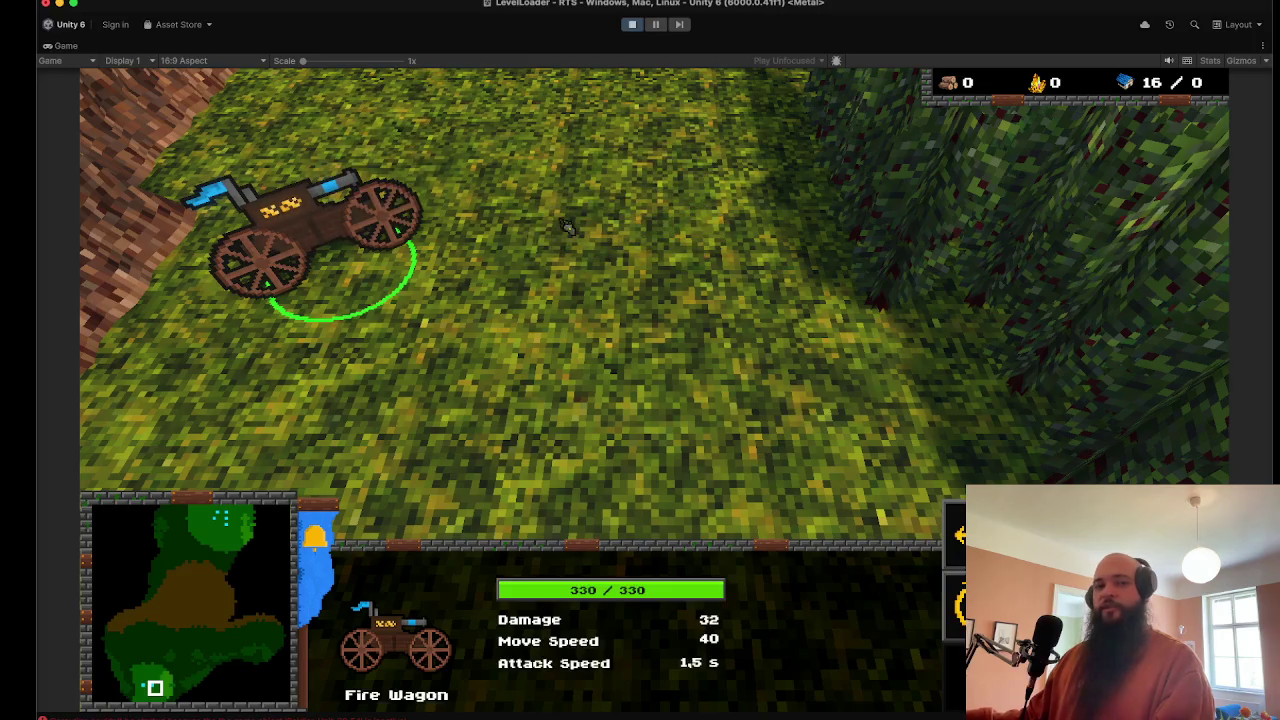
Step: Steer the remaining Fire Wagon around the coast, redirecting it several times
{"action": "scroll", "coordinate": [479, 288], "scroll_direction": "up", "scroll_amount": 2}
{"action": "scroll", "coordinate": [479, 288], "scroll_direction": "down", "scroll_amount": 3}
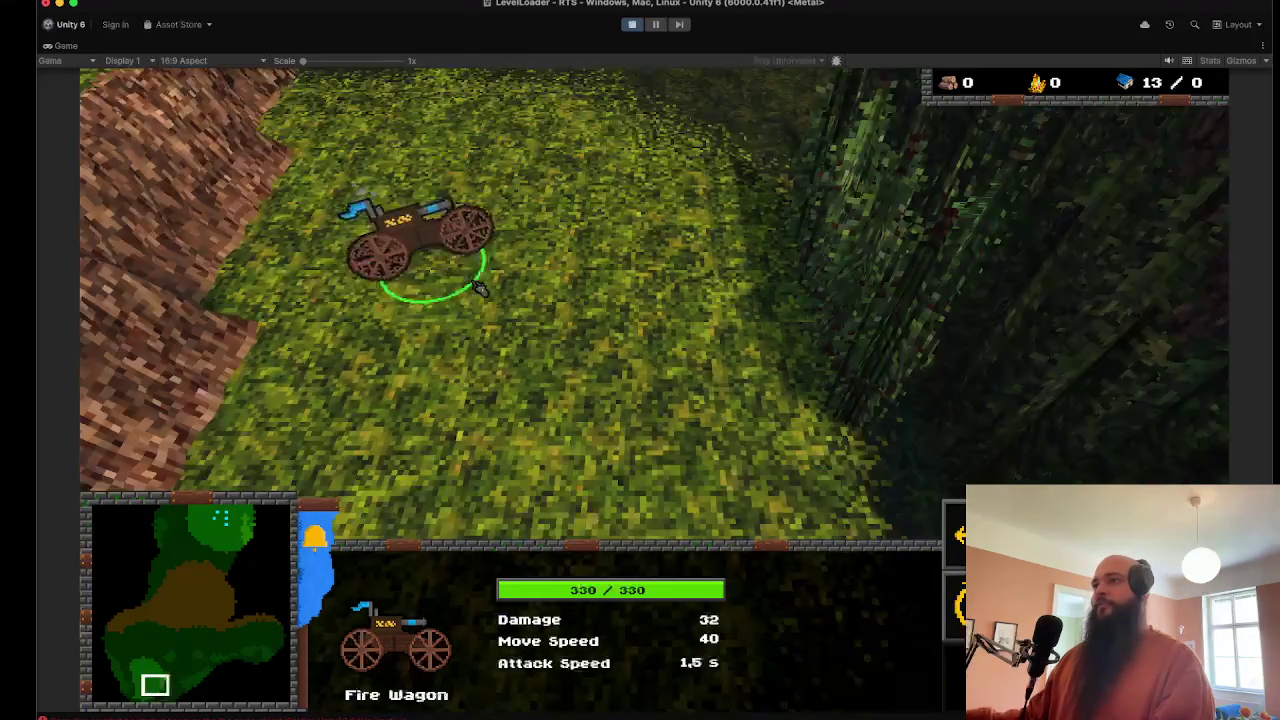
{"action": "scroll", "coordinate": [480, 288], "scroll_direction": "down", "scroll_amount": 3}
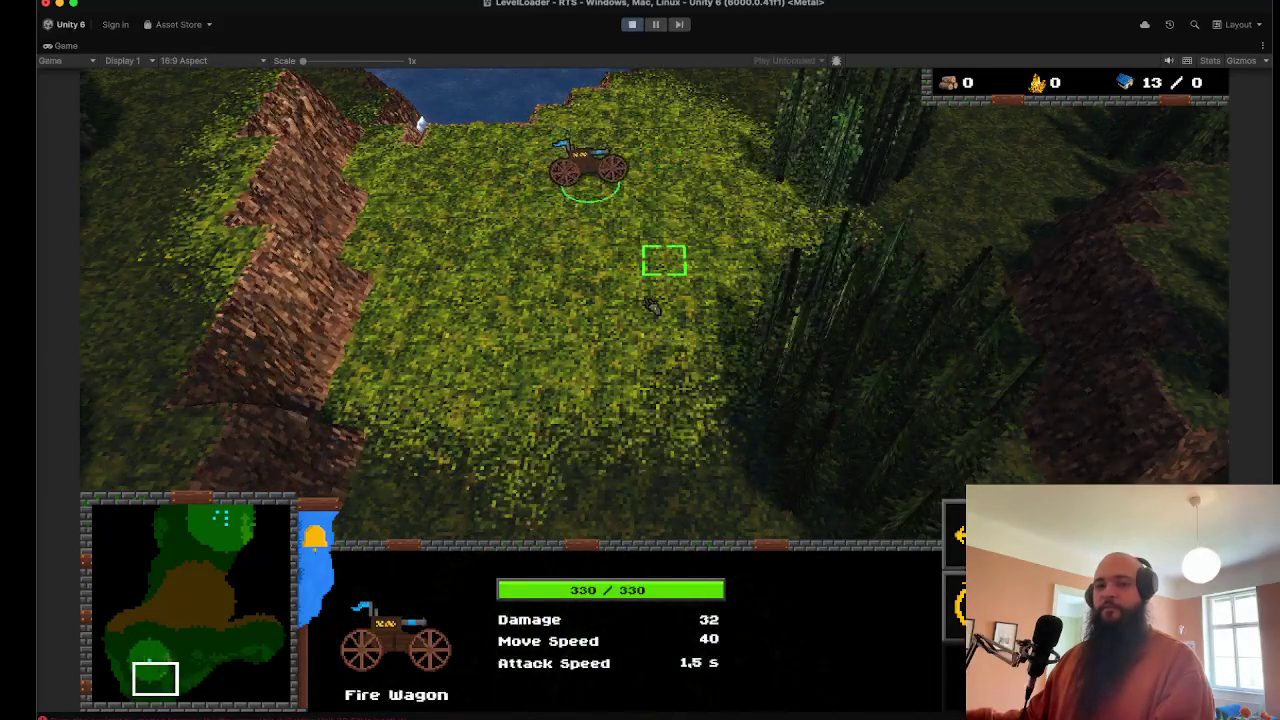
{"action": "right_click", "coordinate": [614, 323]}
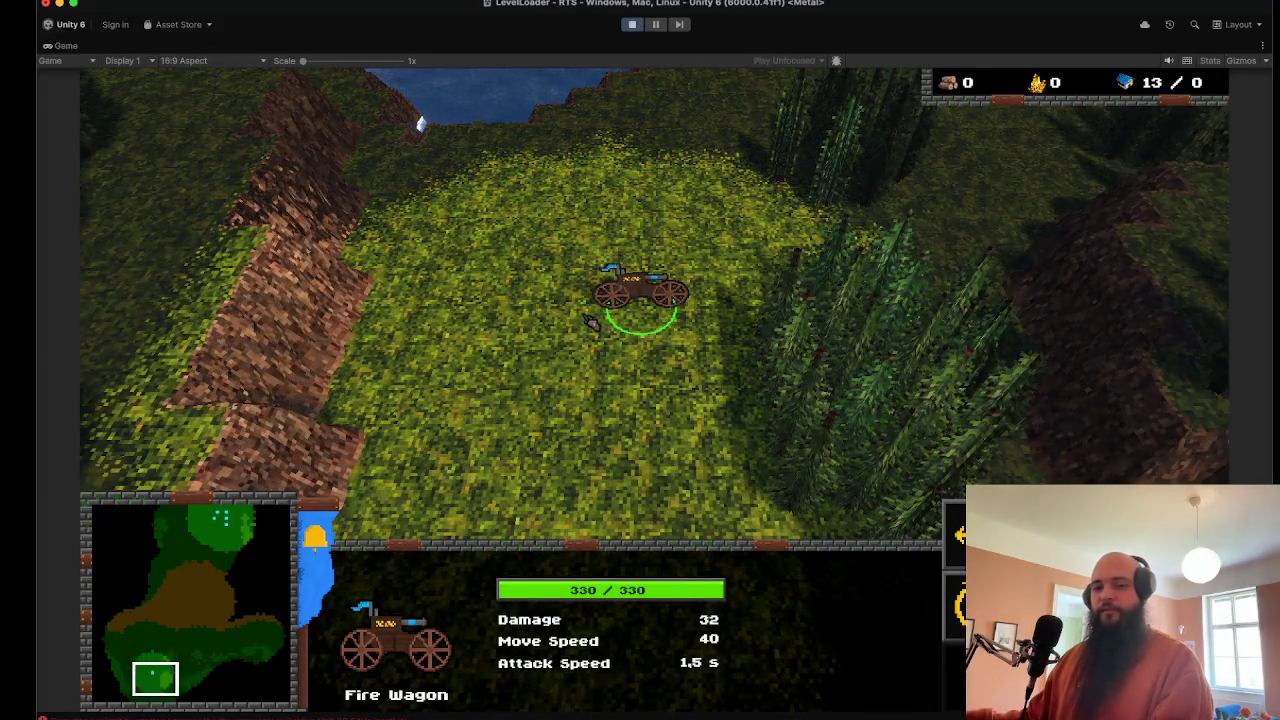
{"action": "scroll", "coordinate": [590, 321], "scroll_direction": "up", "scroll_amount": 5}
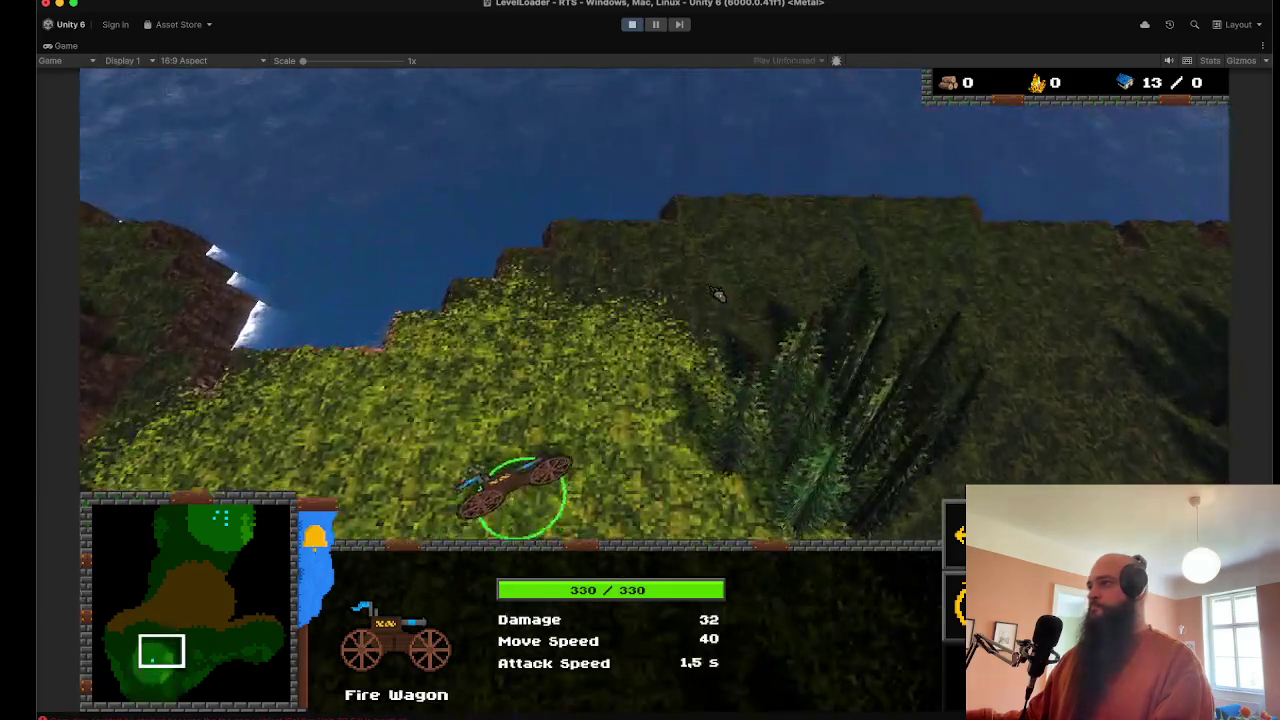
{"action": "right_click", "coordinate": [712, 302]}
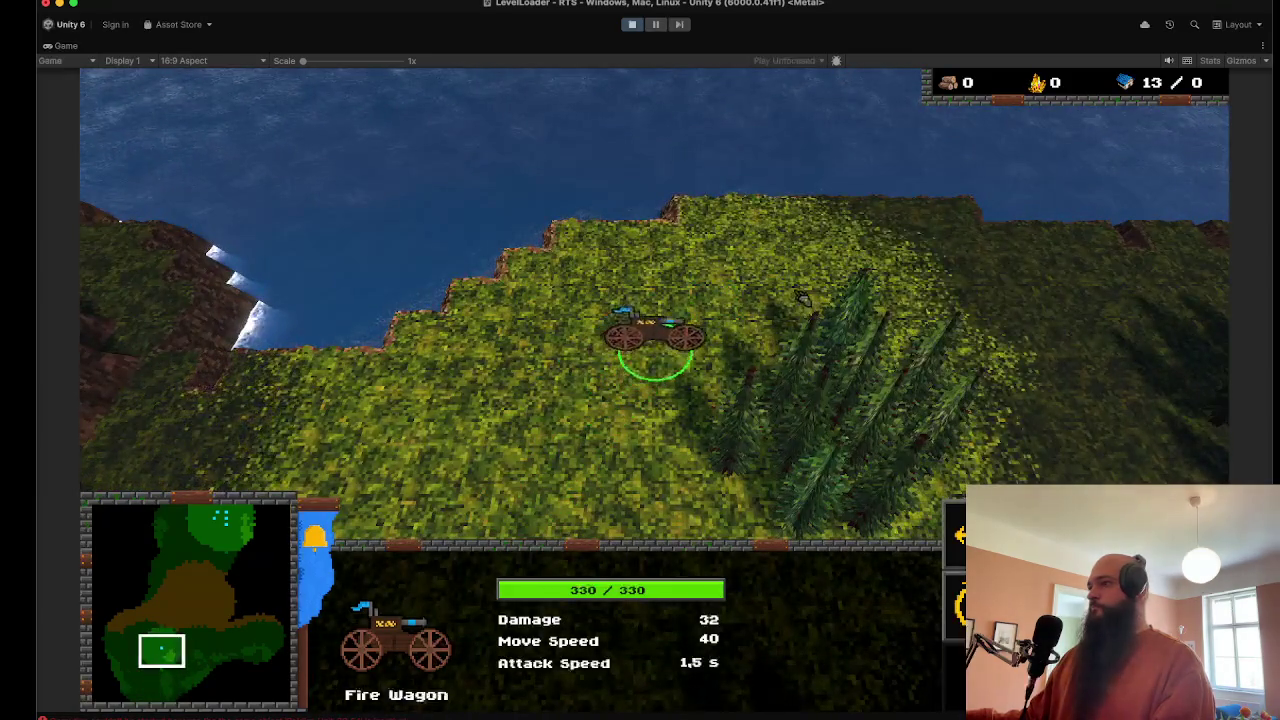
{"action": "right_click", "coordinate": [1034, 300]}
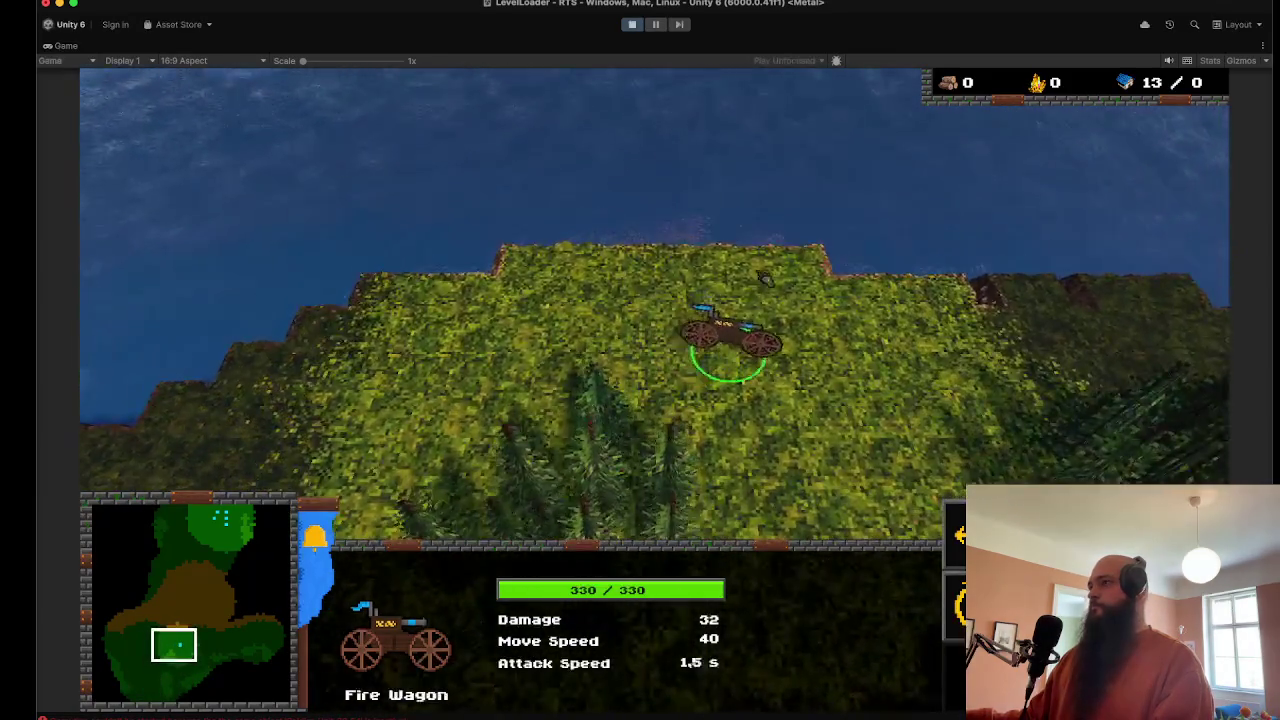
{"action": "right_click", "coordinate": [806, 323]}
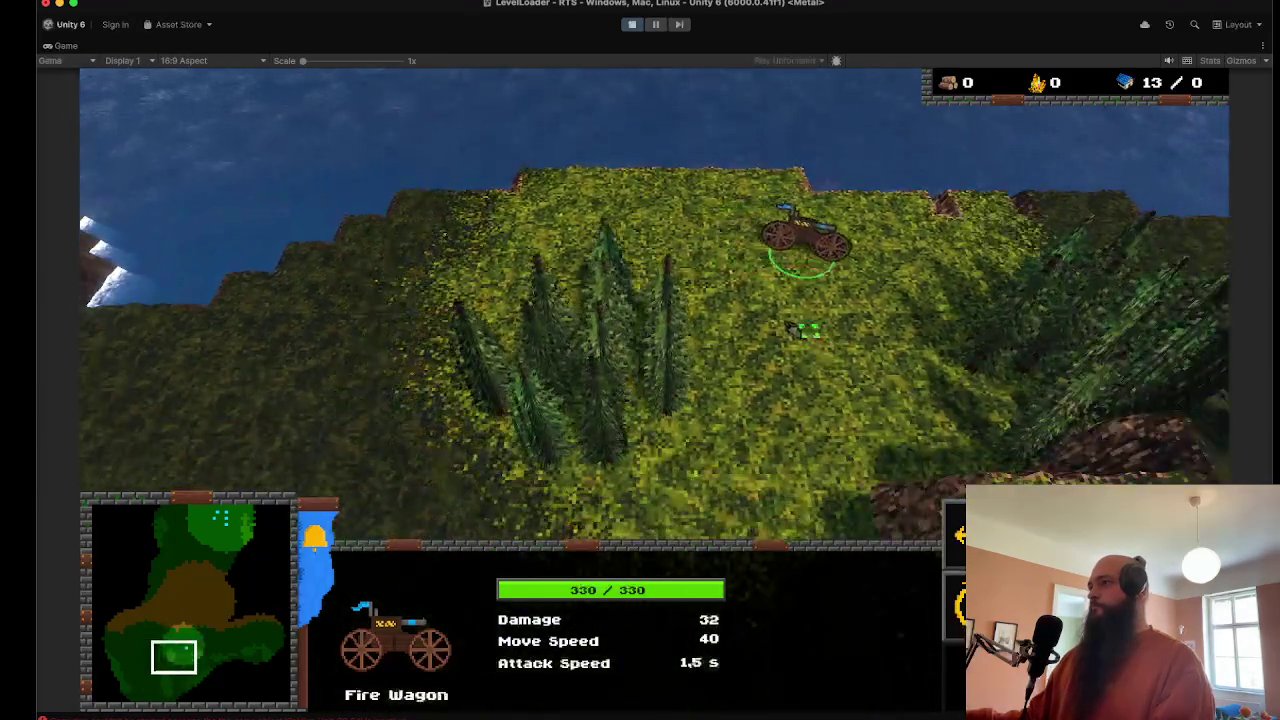
{"action": "right_click", "coordinate": [729, 376]}
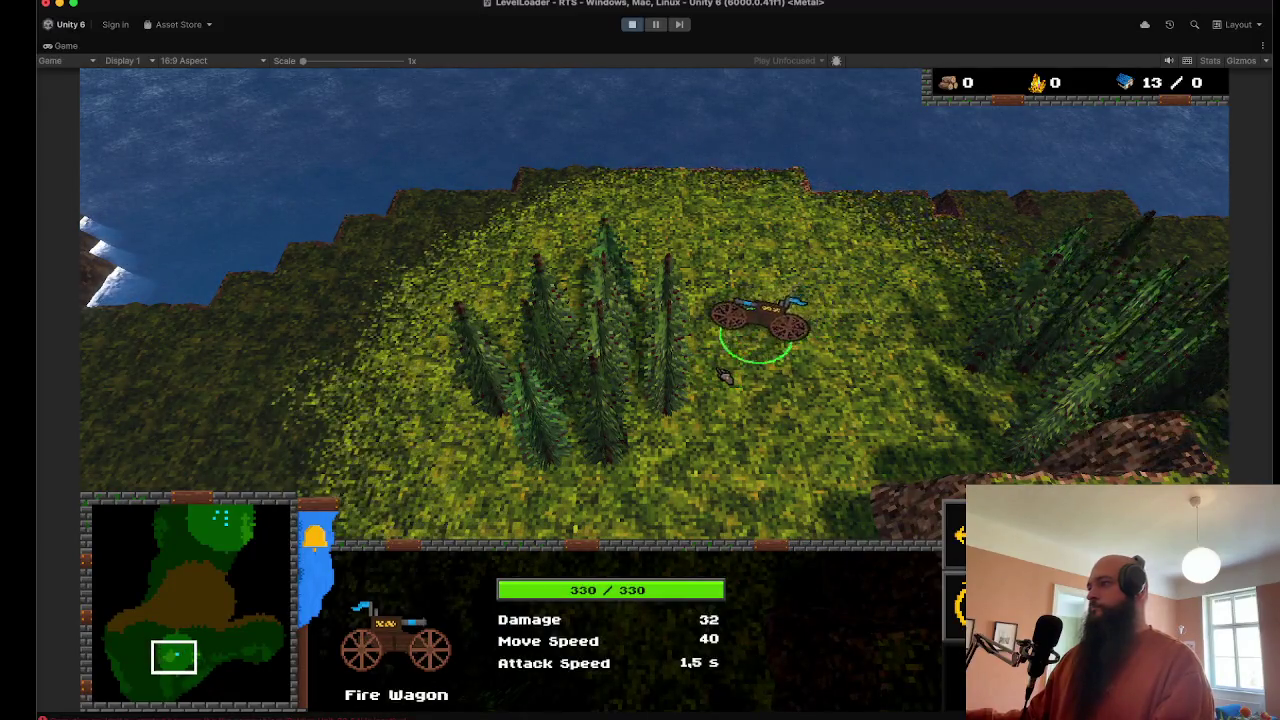
{"action": "right_click", "coordinate": [880, 263]}
Step: Pan east across the island and exit Play mode with Cmd+P
{"action": "scroll", "coordinate": [855, 362], "scroll_direction": "down", "scroll_amount": 2}
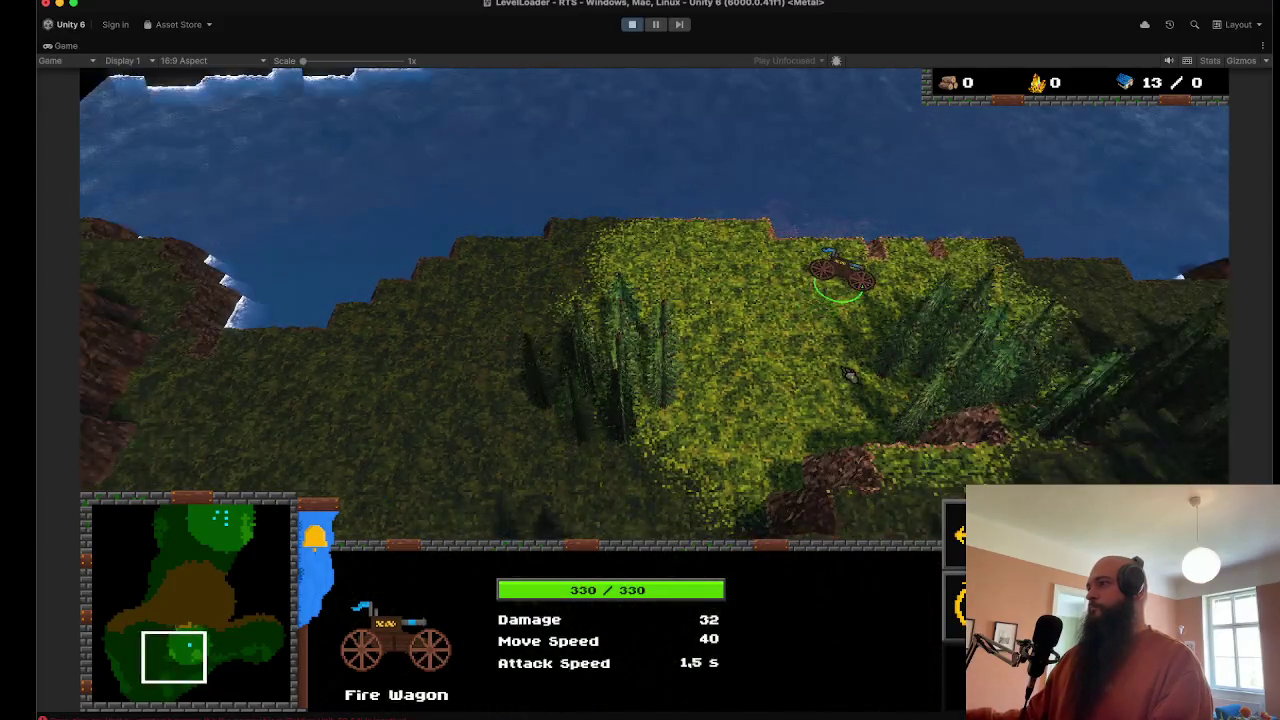
{"action": "key", "text": "Right"}
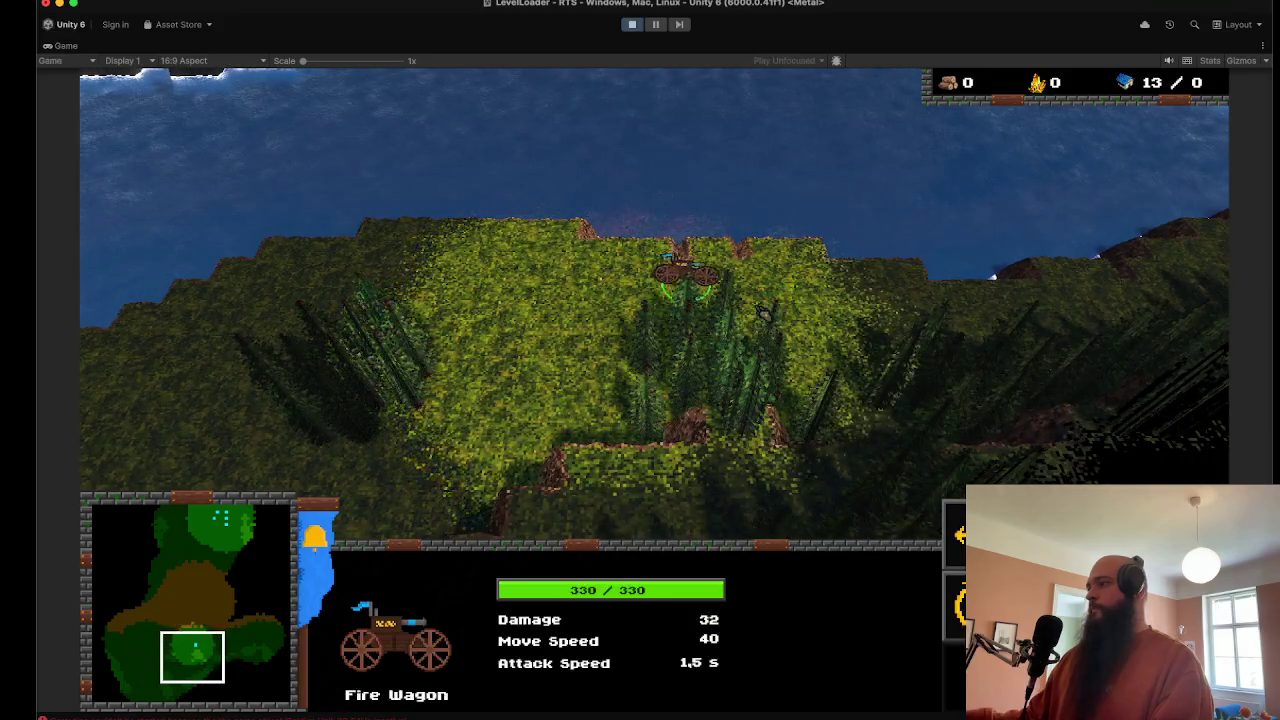
{"action": "key", "text": "super+p"}
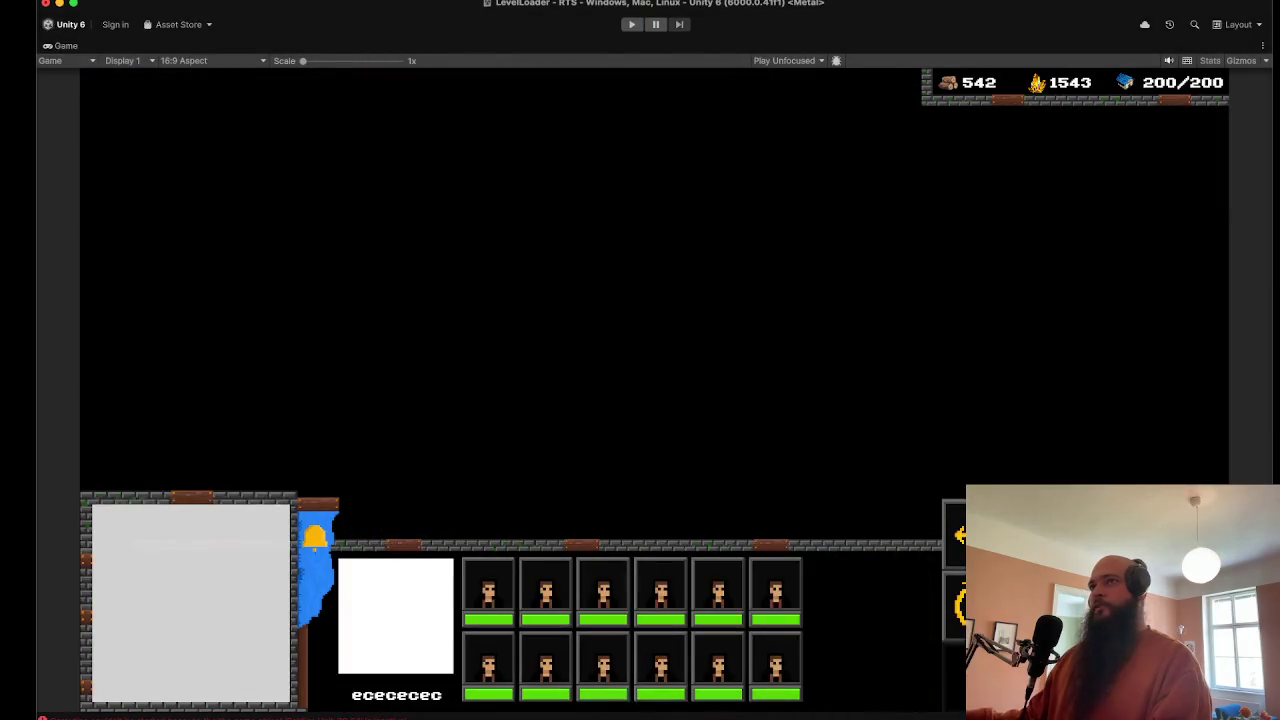
Step: Save the LevelLoader scene, clear the Console's logged errors, and un-maximize the Game view
{"action": "left_click", "coordinate": [95, 57]}
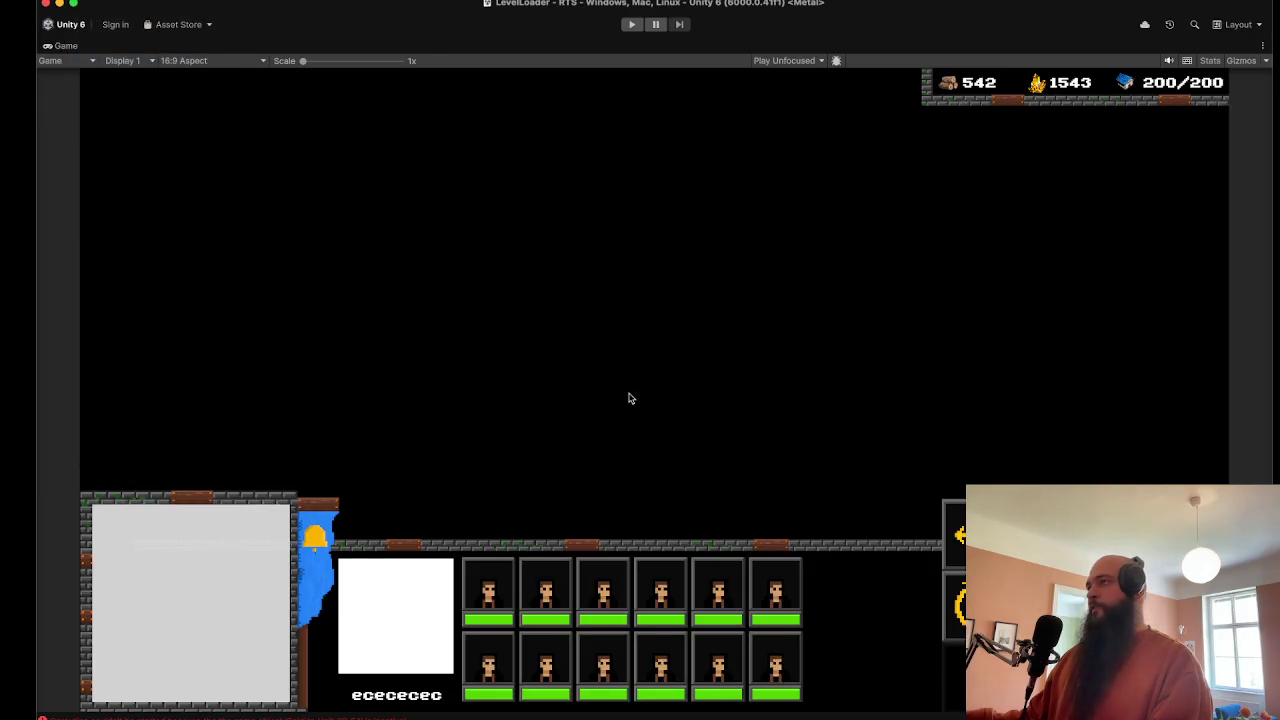
{"action": "key", "text": "super+shift+c"}
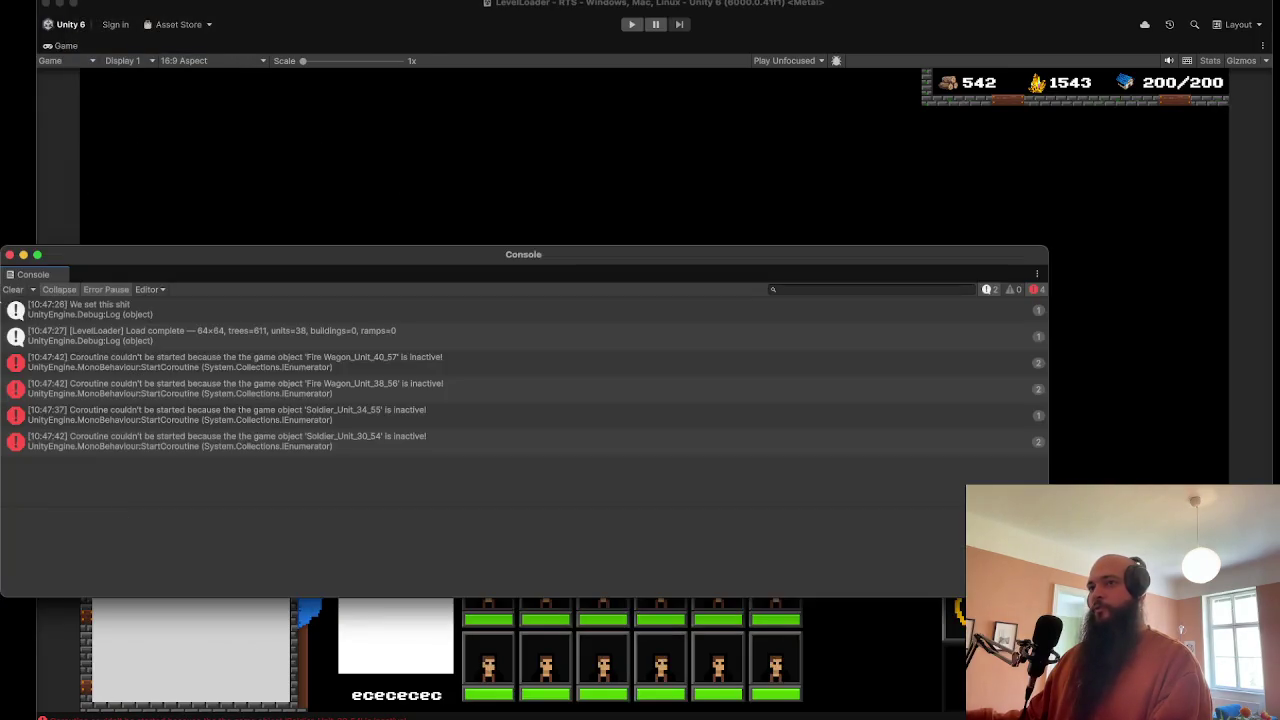
{"action": "left_click", "coordinate": [12, 289]}
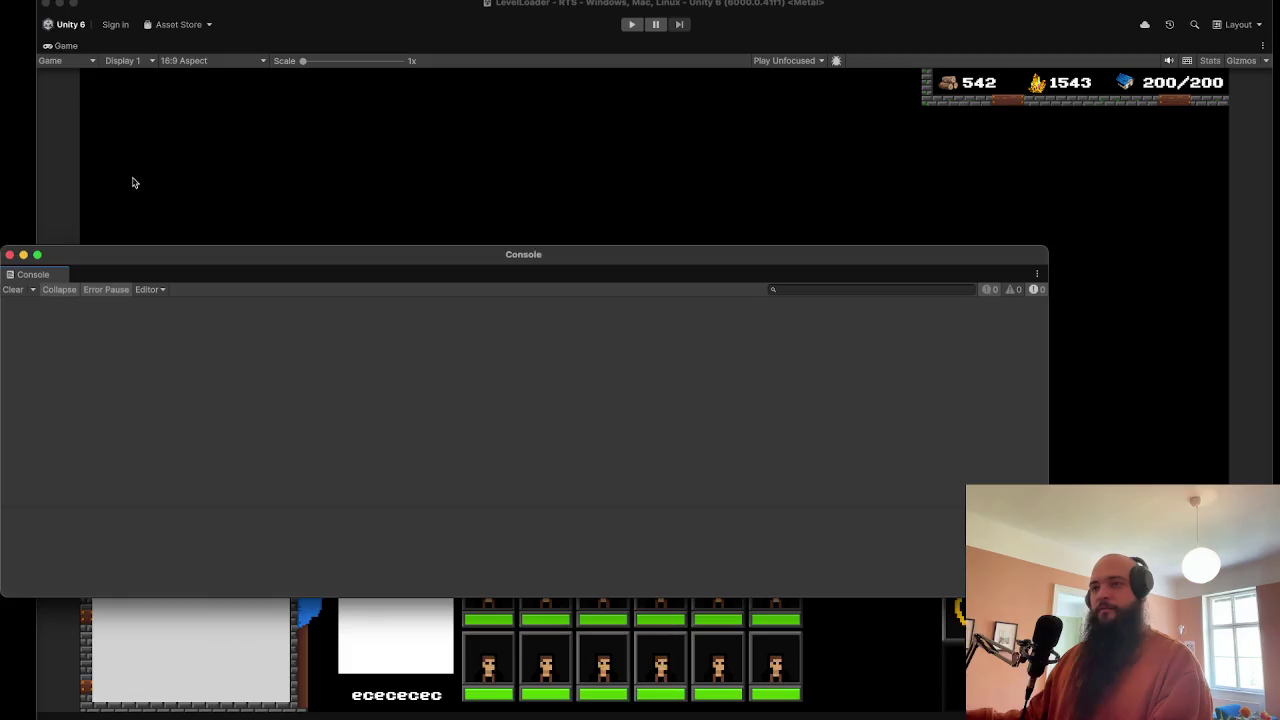
{"action": "left_click", "coordinate": [9, 256]}
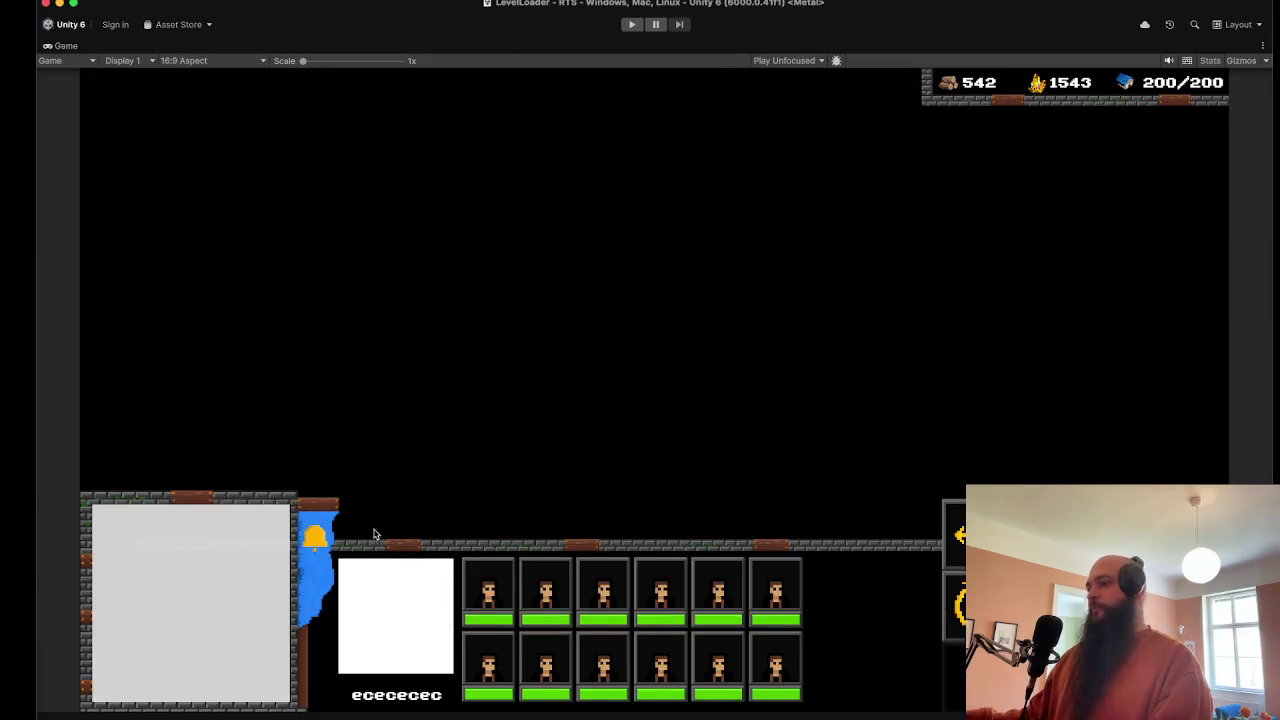
{"action": "double_click", "coordinate": [62, 47]}
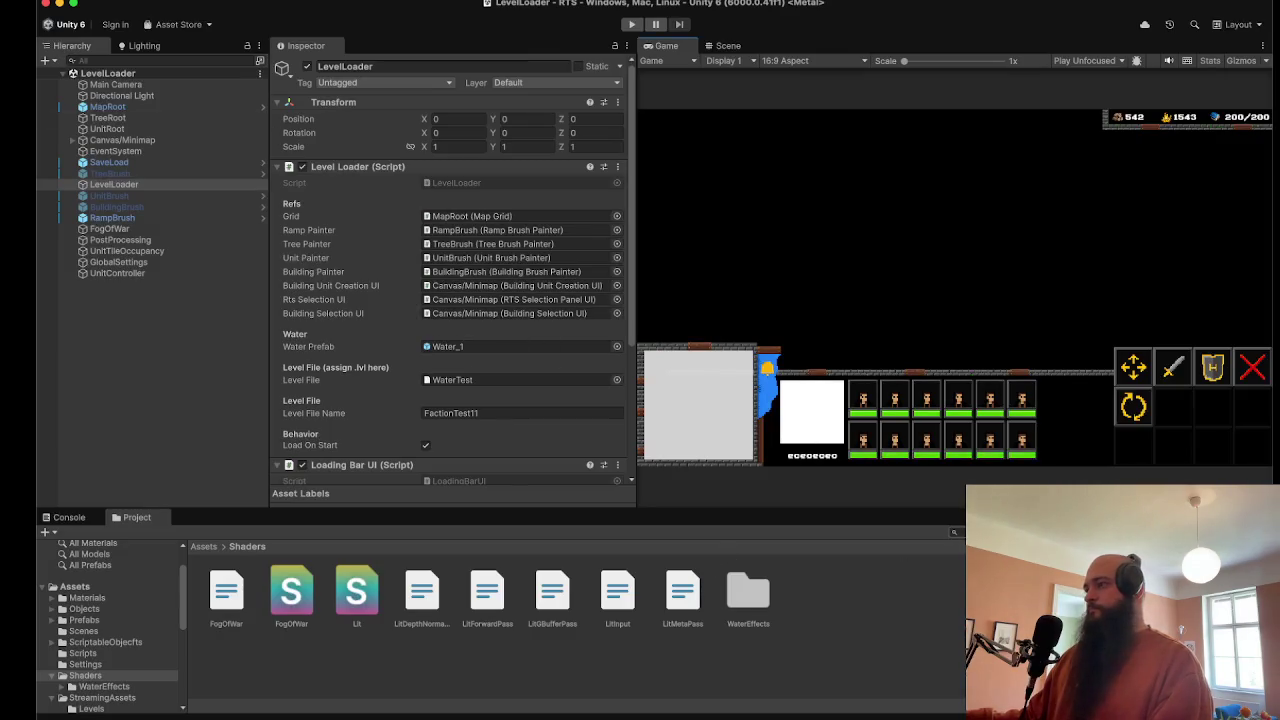
Step: Search 'MapEditor' in the Project panel, open that scene and enter Play mode
{"action": "type", "text": "apEditor"}
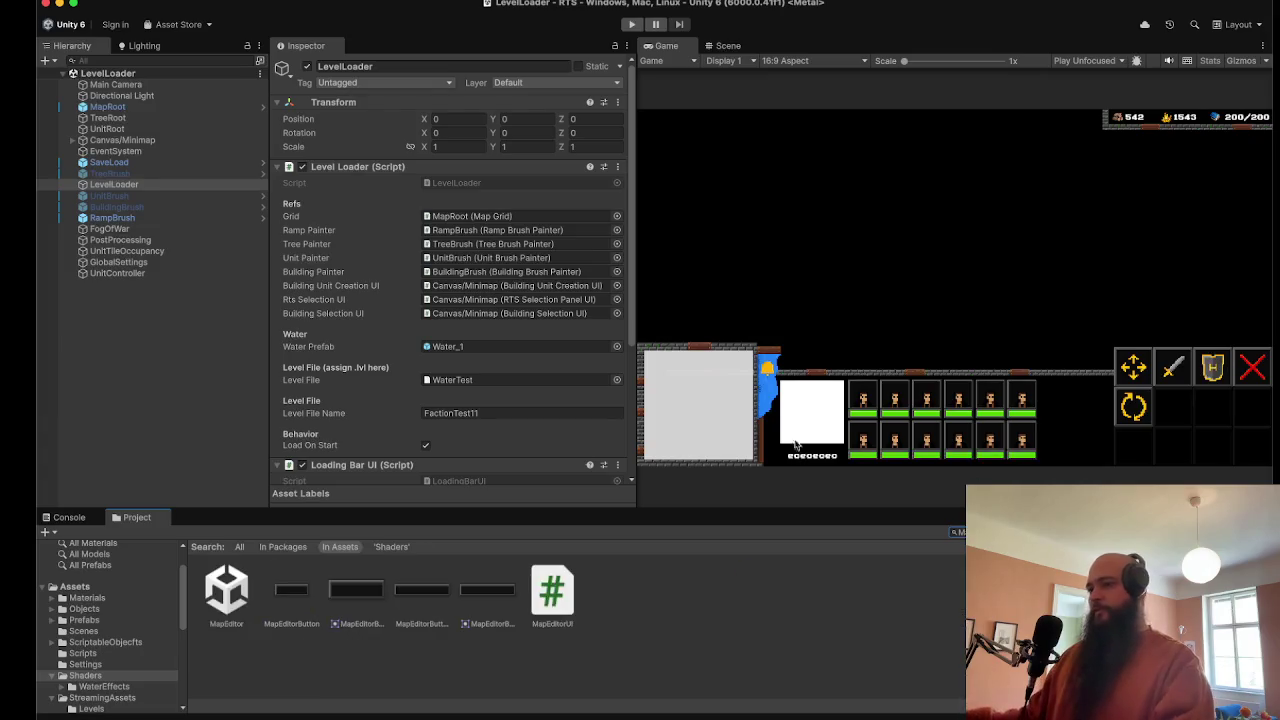
{"action": "double_click", "coordinate": [232, 592]}
{"action": "left_click", "coordinate": [632, 24]}
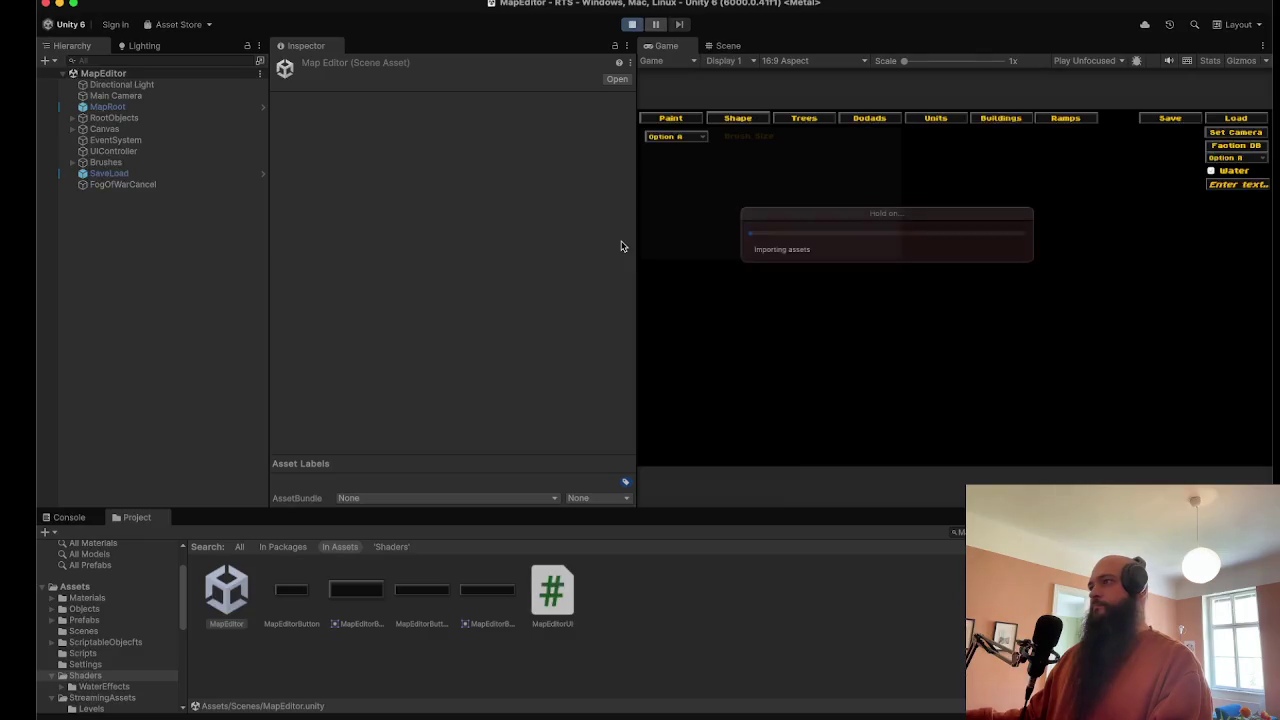
Step: Switch on water across the map and select the child Water object in the Hierarchy
{"action": "left_click", "coordinate": [1240, 172]}
{"action": "left_click", "coordinate": [208, 196]}
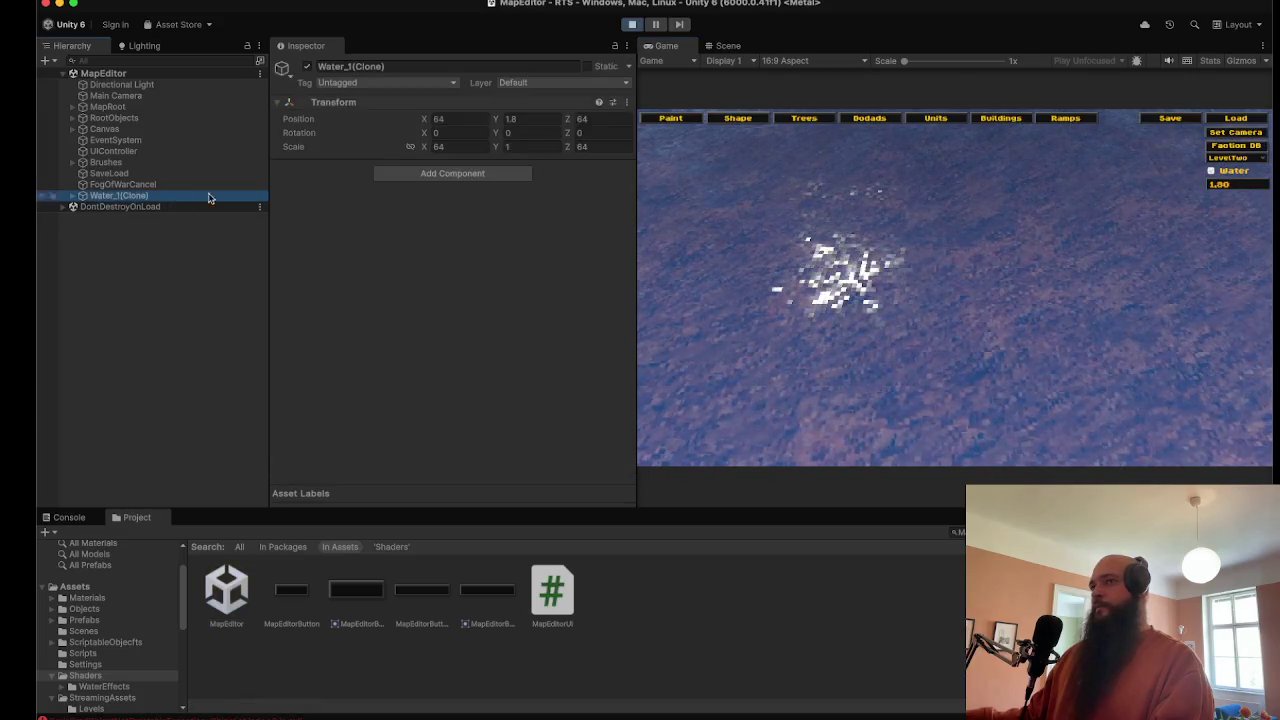
{"action": "left_click", "coordinate": [72, 195]}
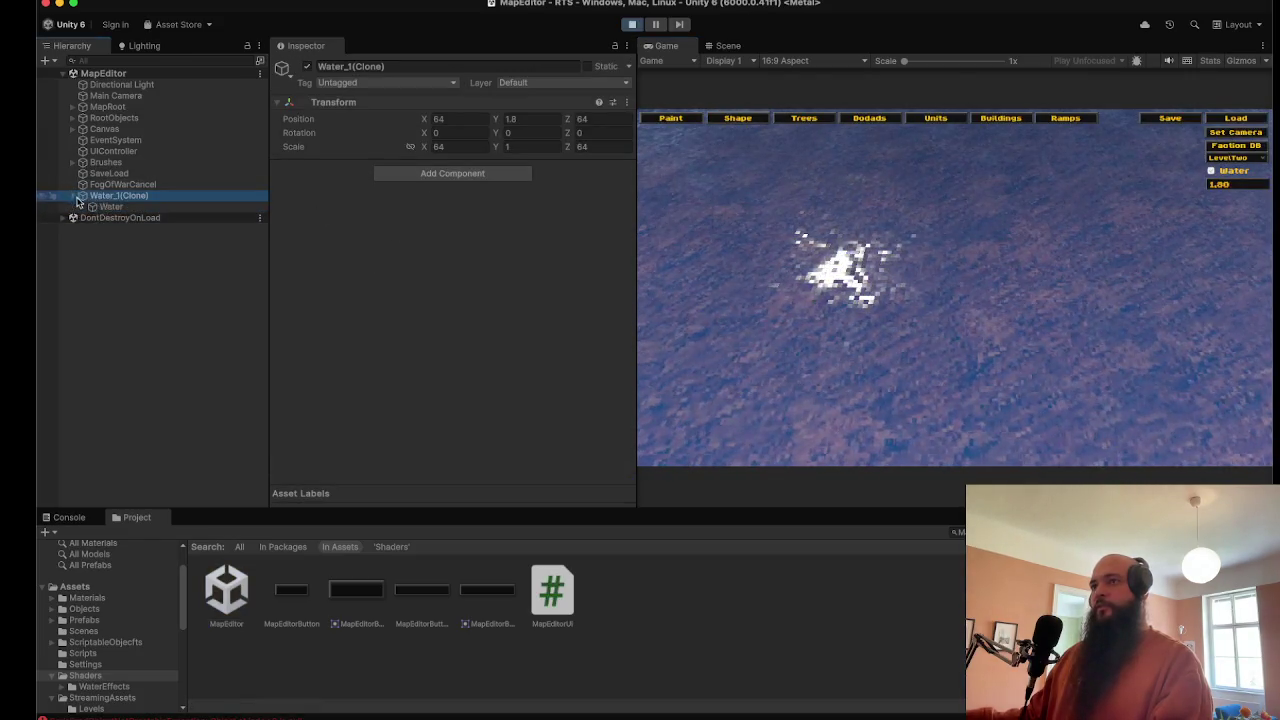
{"action": "left_click", "coordinate": [110, 206]}
Step: Expand the water material's Surface Options and Surface Inputs and open its Color picker
{"action": "scroll", "coordinate": [476, 366], "scroll_direction": "down", "scroll_amount": 1}
{"action": "scroll", "coordinate": [393, 417], "scroll_direction": "down", "scroll_amount": 1}
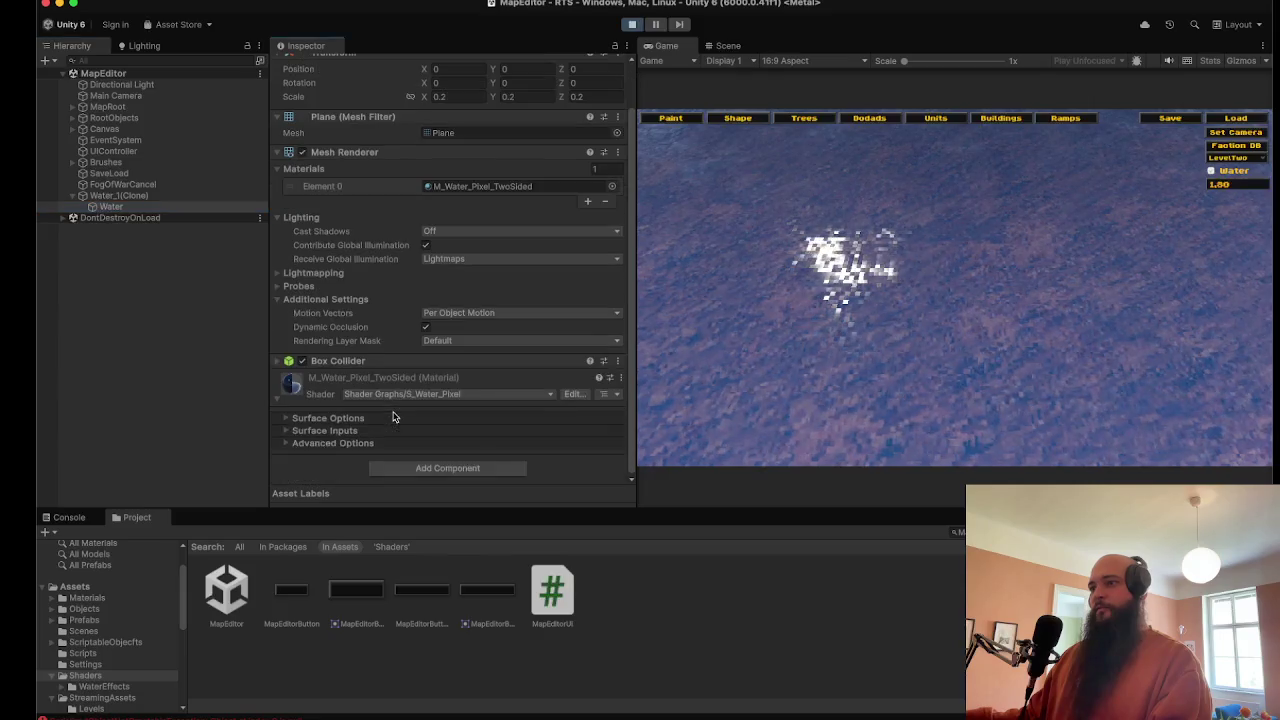
{"action": "left_click", "coordinate": [345, 418]}
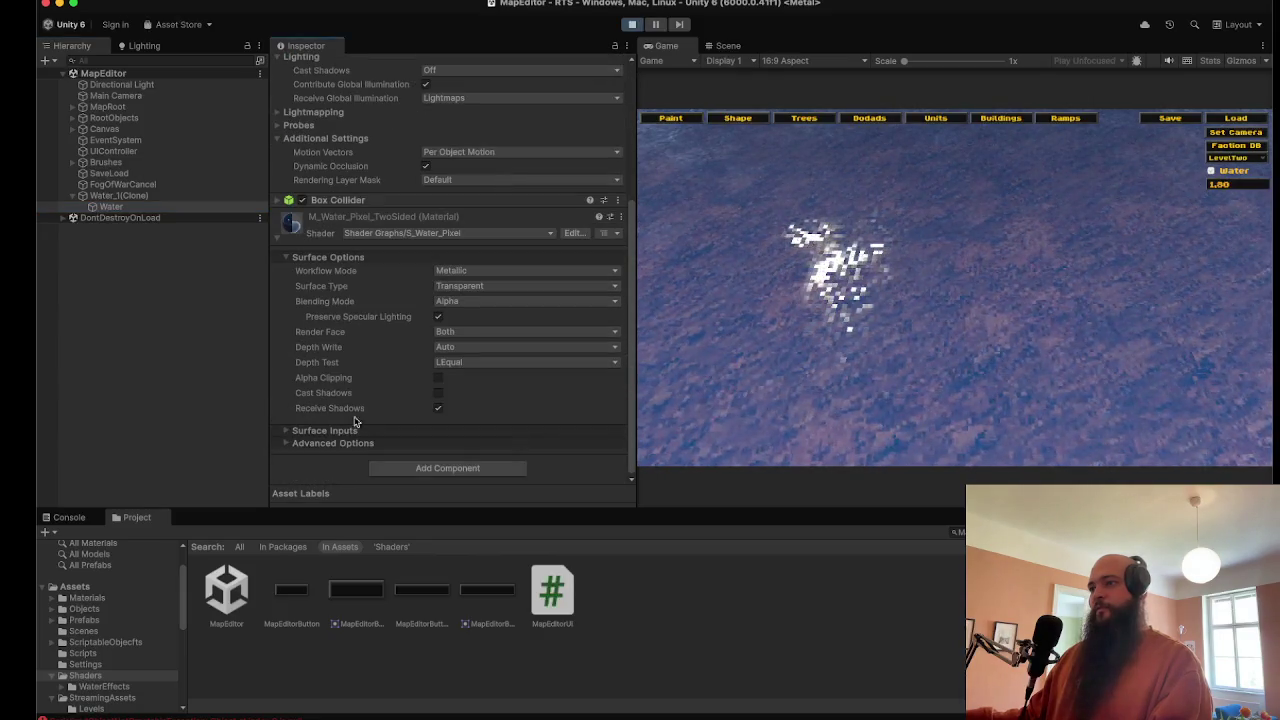
{"action": "left_click", "coordinate": [350, 430]}
{"action": "scroll", "coordinate": [352, 430], "scroll_direction": "down", "scroll_amount": 3}
{"action": "left_click", "coordinate": [505, 316]}
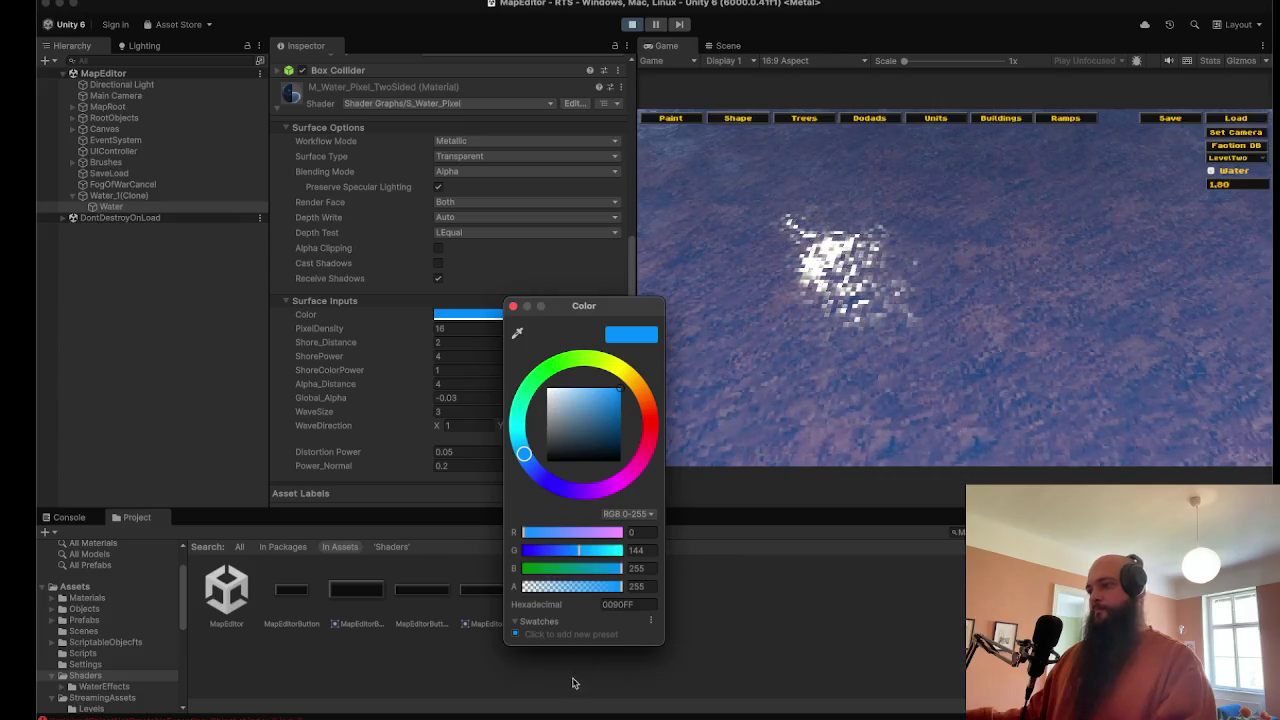
Step: Change the water material's colour from blue to cyan, hex 00FFFA
{"action": "left_click", "coordinate": [511, 306]}
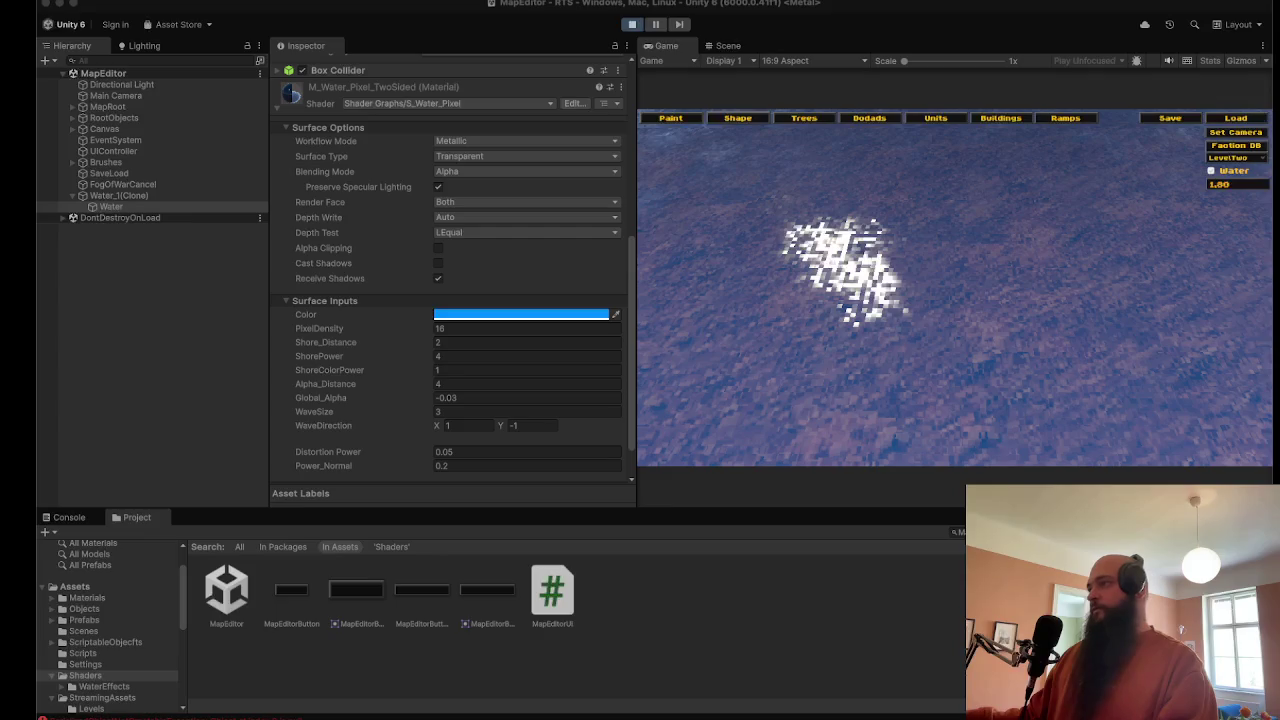
{"action": "left_click", "coordinate": [562, 316]}
{"action": "left_click_drag", "start_coordinate": [585, 441], "coordinate": [582, 424]}
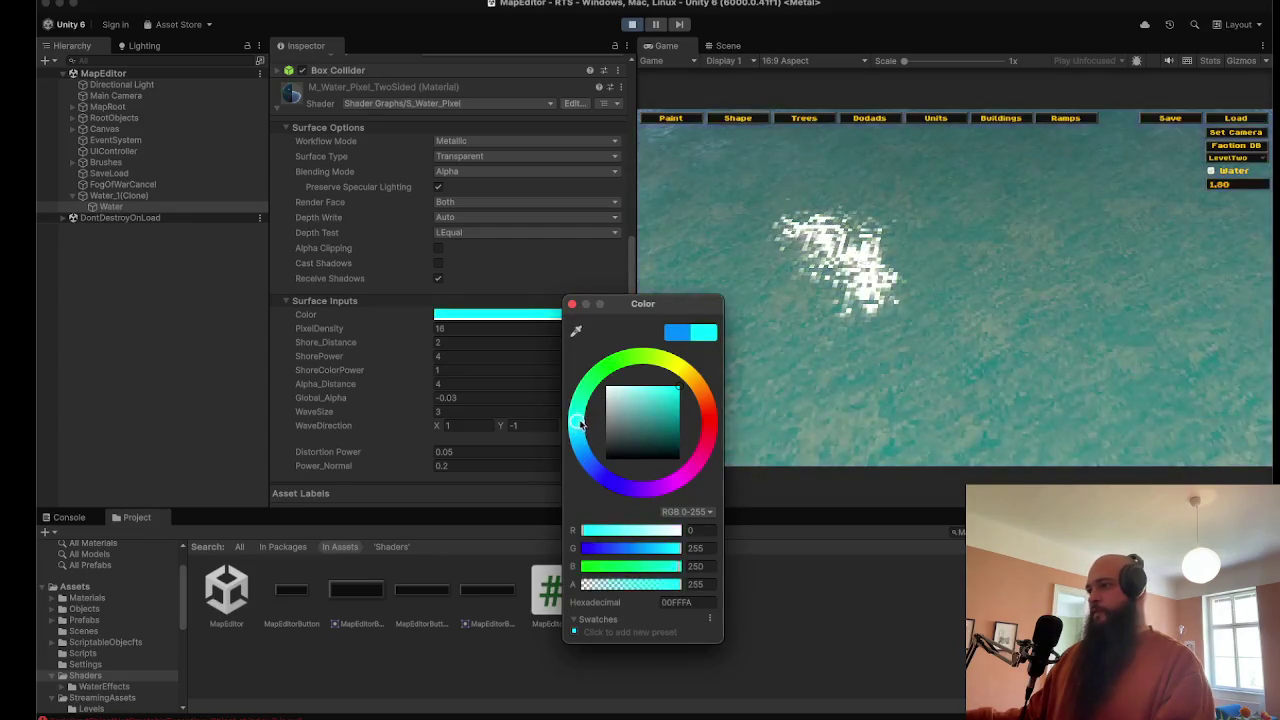
{"action": "left_click", "coordinate": [825, 311]}
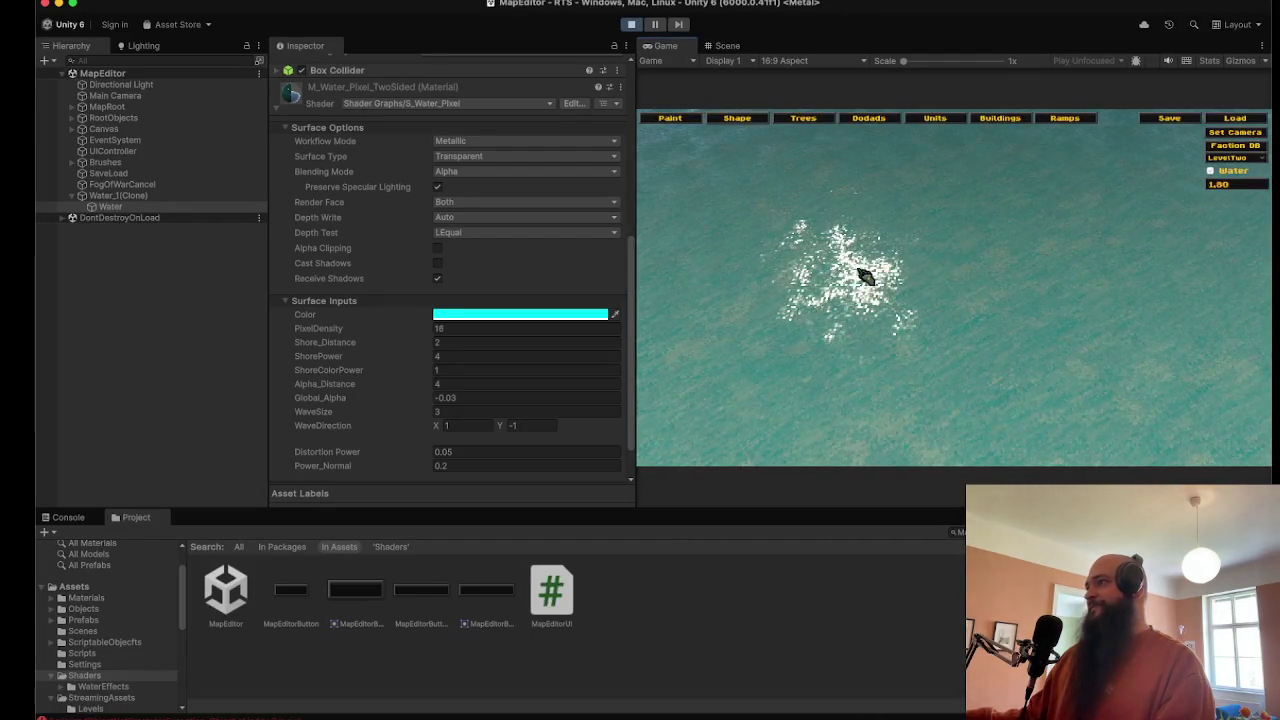
{"action": "scroll", "coordinate": [877, 257], "scroll_direction": "up", "scroll_amount": 3}
{"action": "scroll", "coordinate": [1154, 329], "scroll_direction": "down", "scroll_amount": 3}
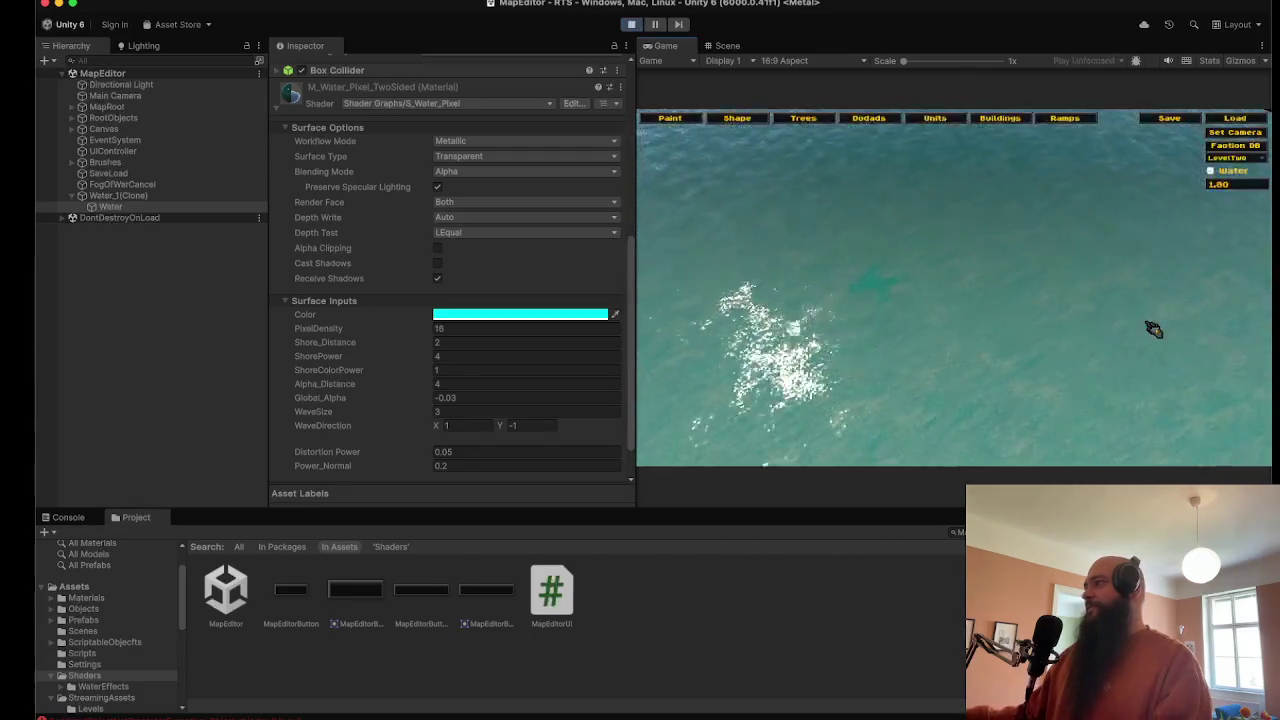
Step: Maximize the game view and paint the first grass texture across the submerged ground
{"action": "left_click", "coordinate": [667, 118]}
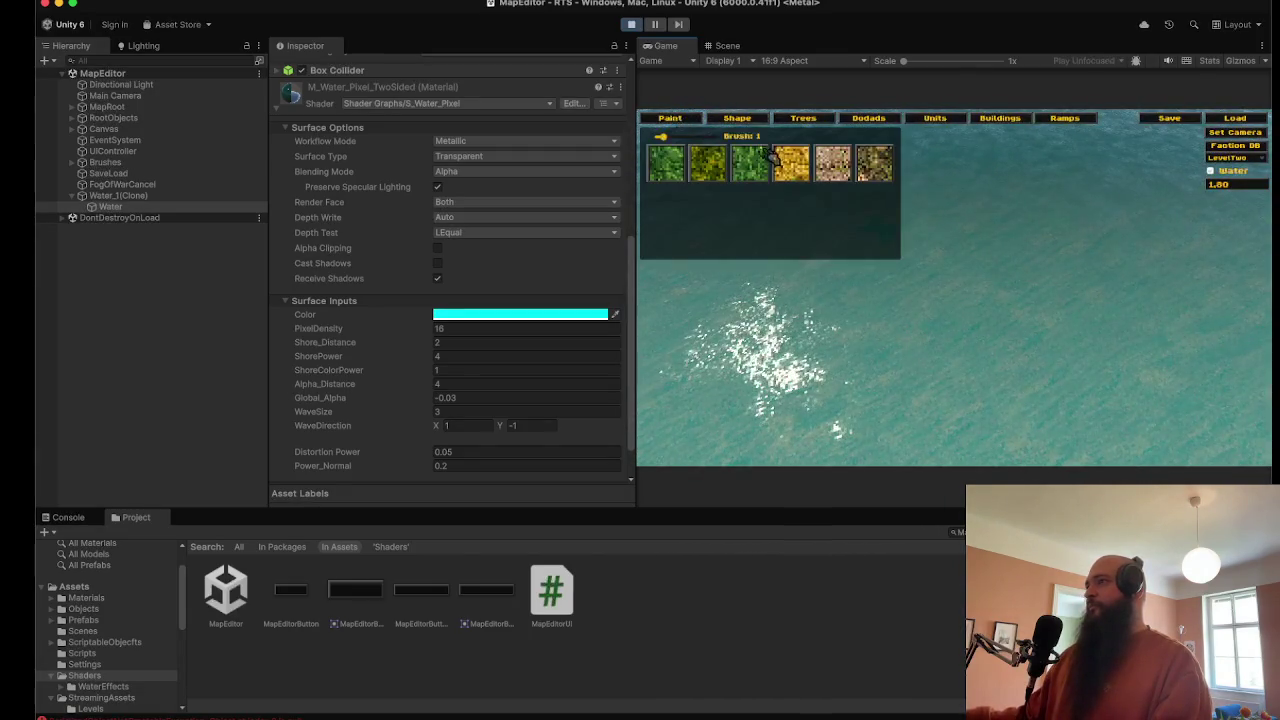
{"action": "double_click", "coordinate": [665, 45]}
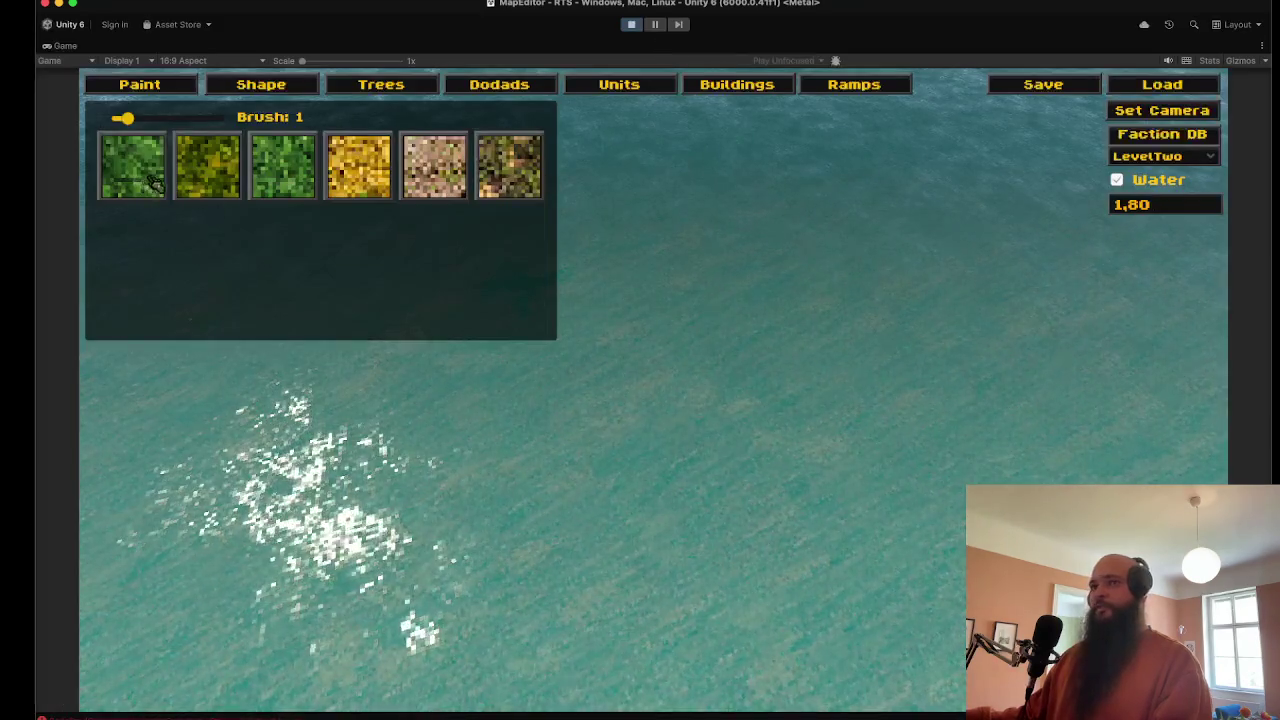
{"action": "left_click", "coordinate": [155, 183]}
{"action": "mouse_move", "coordinate": [463, 457]}
{"action": "left_mouse_down"}
{"action": "mouse_move", "coordinate": [820, 366]}
{"action": "mouse_move", "coordinate": [698, 280]}
{"action": "left_mouse_up"}
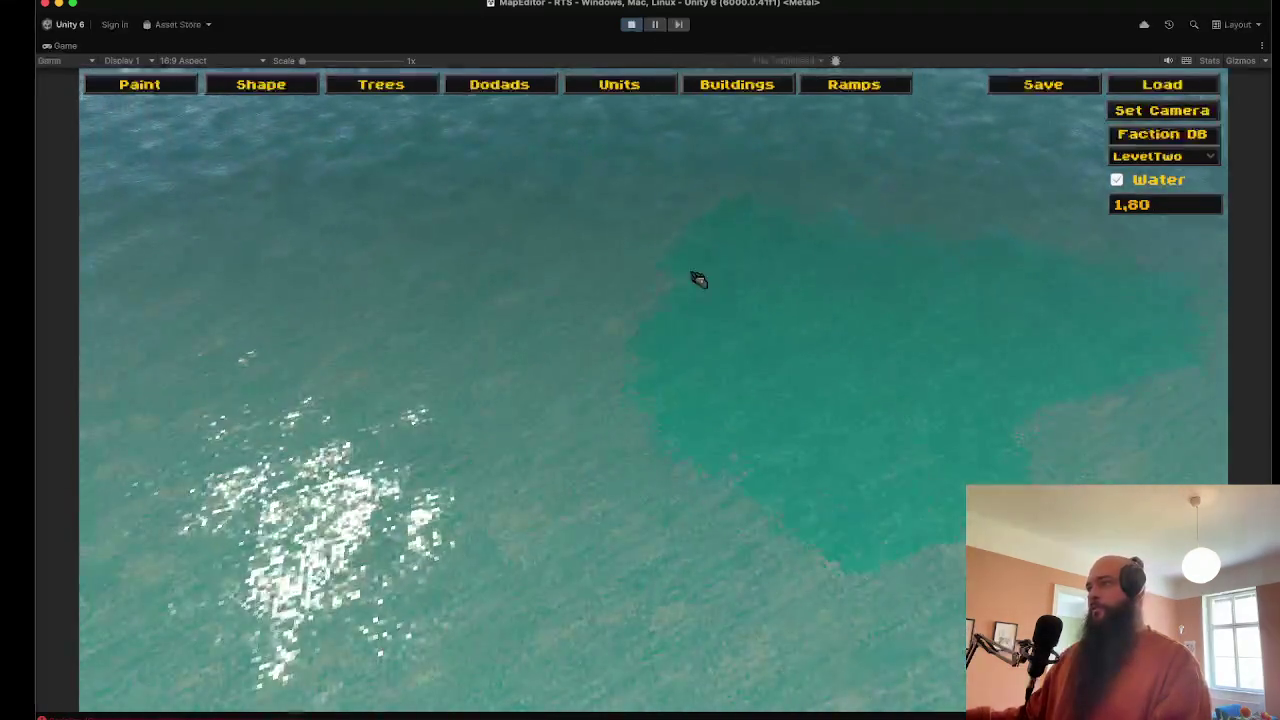
Step: Raise an island out of the water with the Shape tool, lowering one block into a pit
{"action": "left_click", "coordinate": [172, 90]}
{"action": "left_click", "coordinate": [245, 87]}
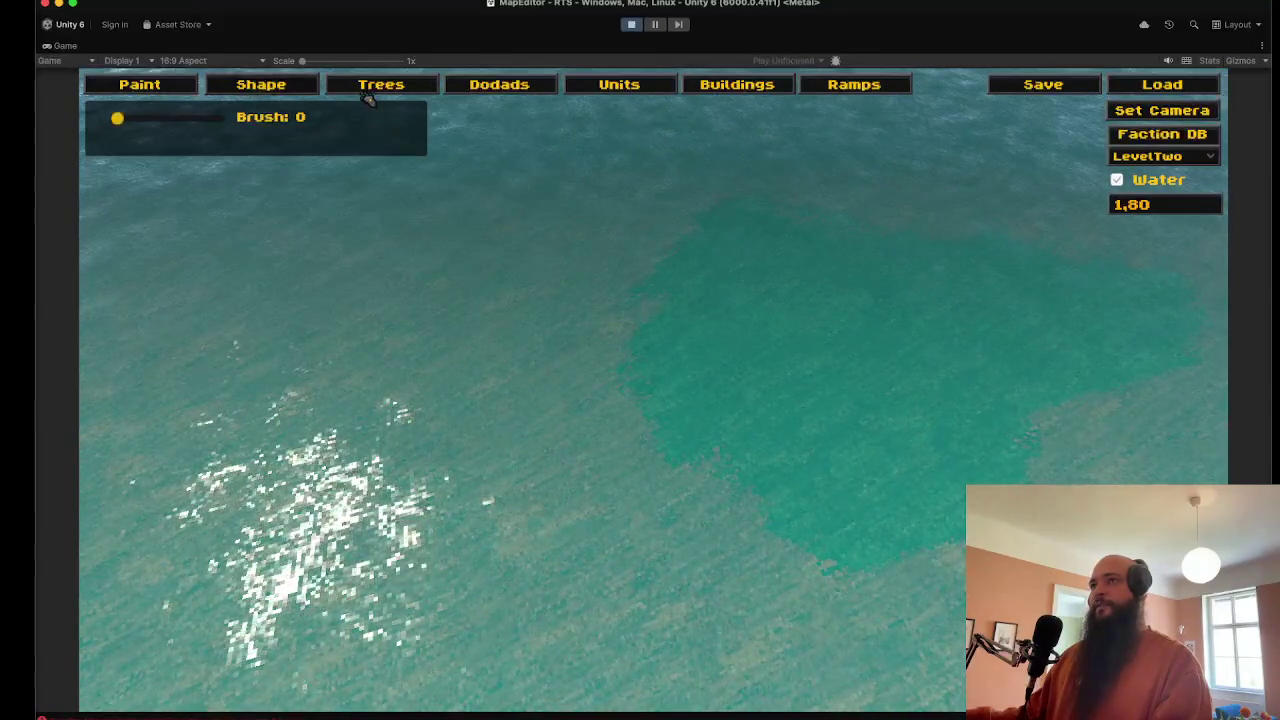
{"action": "mouse_move", "coordinate": [276, 260]}
{"action": "left_mouse_down"}
{"action": "mouse_move", "coordinate": [586, 229]}
{"action": "mouse_move", "coordinate": [1080, 135]}
{"action": "left_mouse_up"}
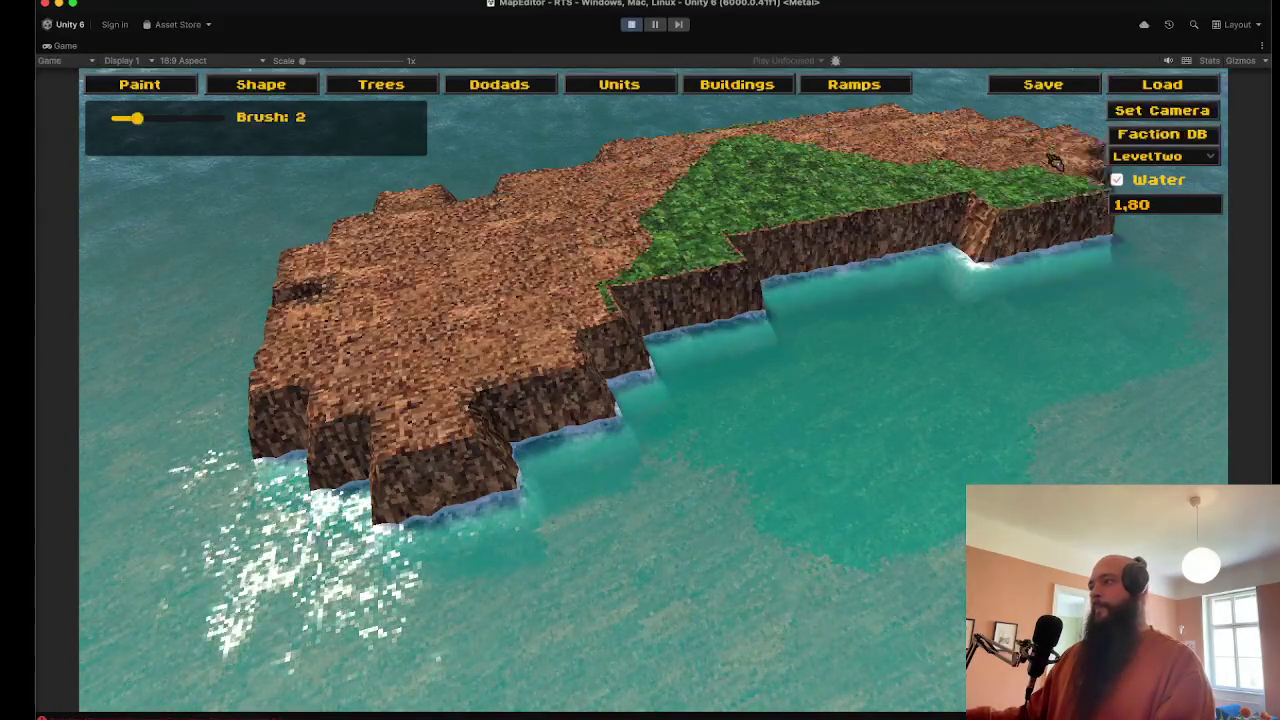
{"action": "key", "text": "minus"}
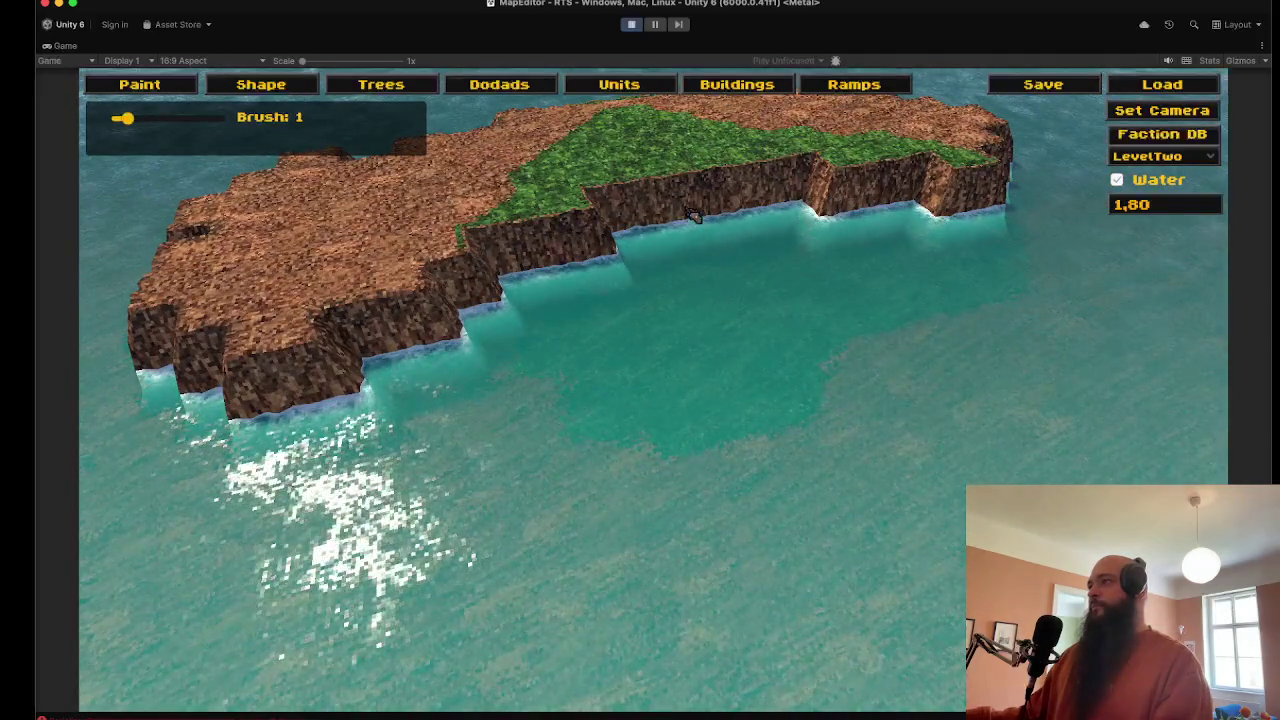
{"action": "left_click", "coordinate": [694, 217]}
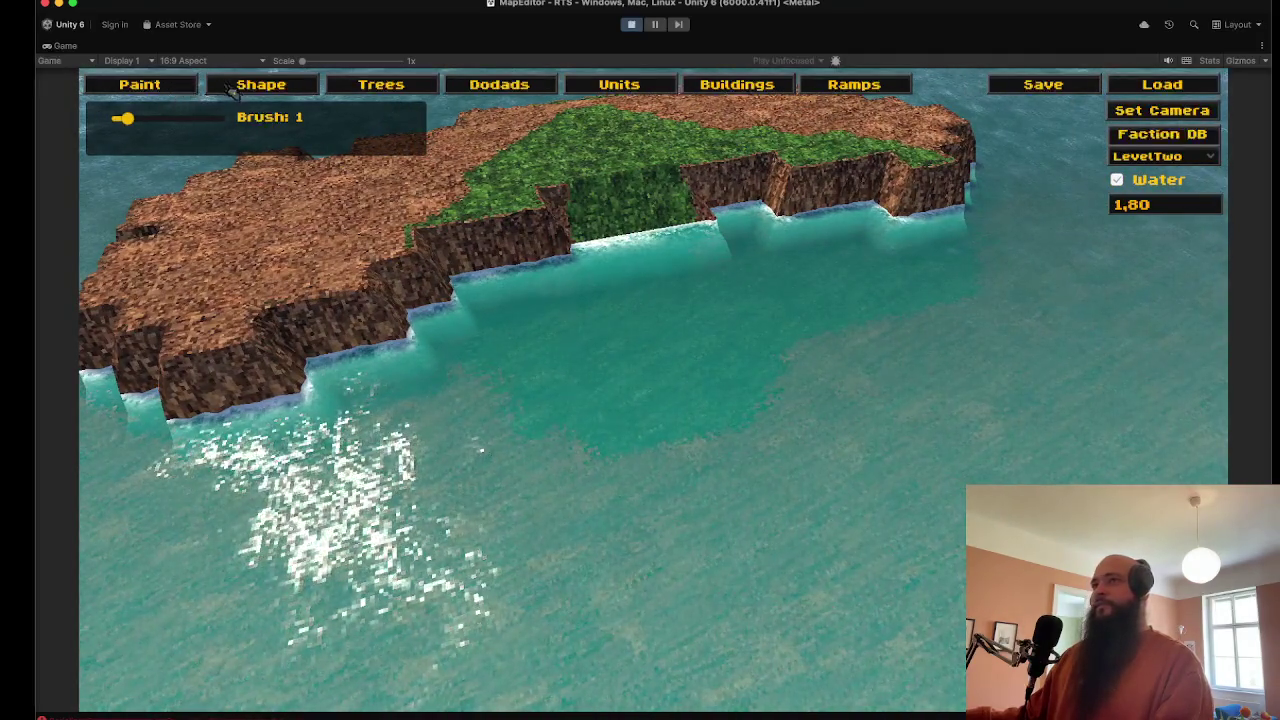
Step: Paint grass across the island's left part, reposition the camera, and restore the editor layout
{"action": "left_click", "coordinate": [230, 90]}
{"action": "left_click", "coordinate": [287, 168]}
{"action": "mouse_move", "coordinate": [191, 237]}
{"action": "left_mouse_down"}
{"action": "mouse_move", "coordinate": [176, 345]}
{"action": "mouse_move", "coordinate": [300, 300]}
{"action": "mouse_move", "coordinate": [420, 290]}
{"action": "mouse_move", "coordinate": [470, 178]}
{"action": "mouse_move", "coordinate": [860, 120]}
{"action": "mouse_move", "coordinate": [910, 127]}
{"action": "mouse_move", "coordinate": [690, 135]}
{"action": "left_mouse_up"}
{"action": "key", "text": "s"}
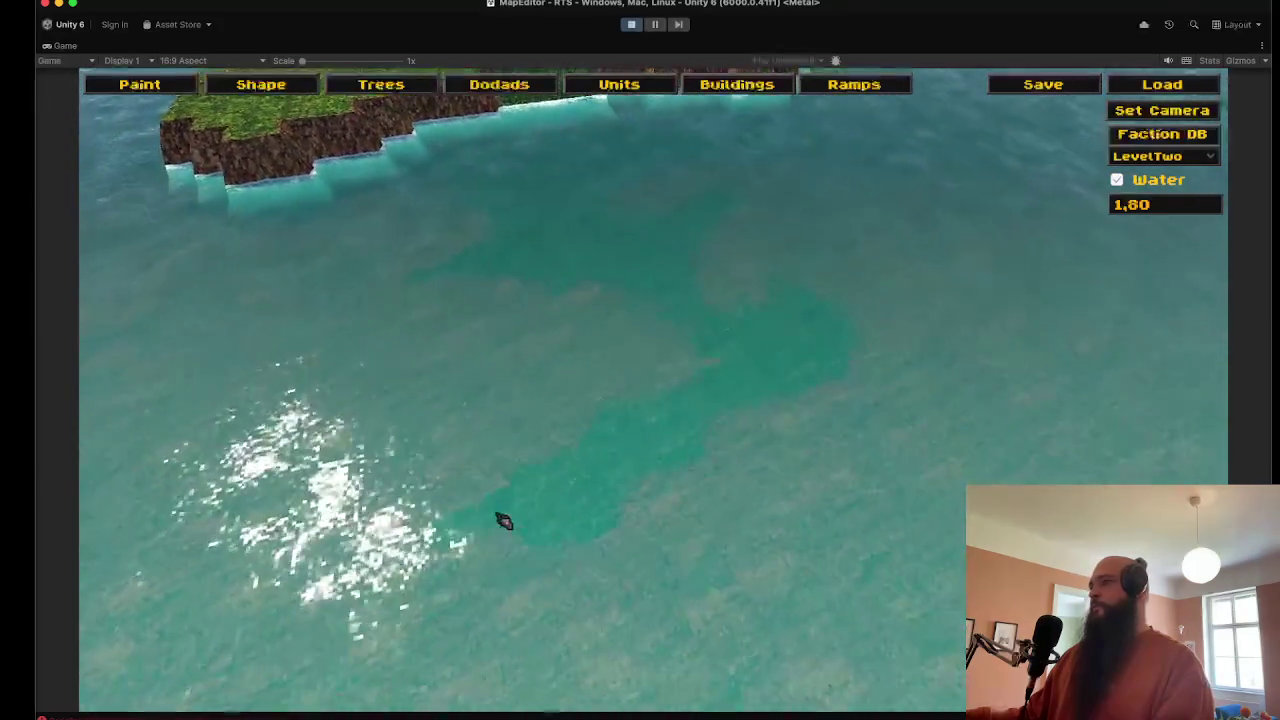
{"action": "key", "text": "w"}
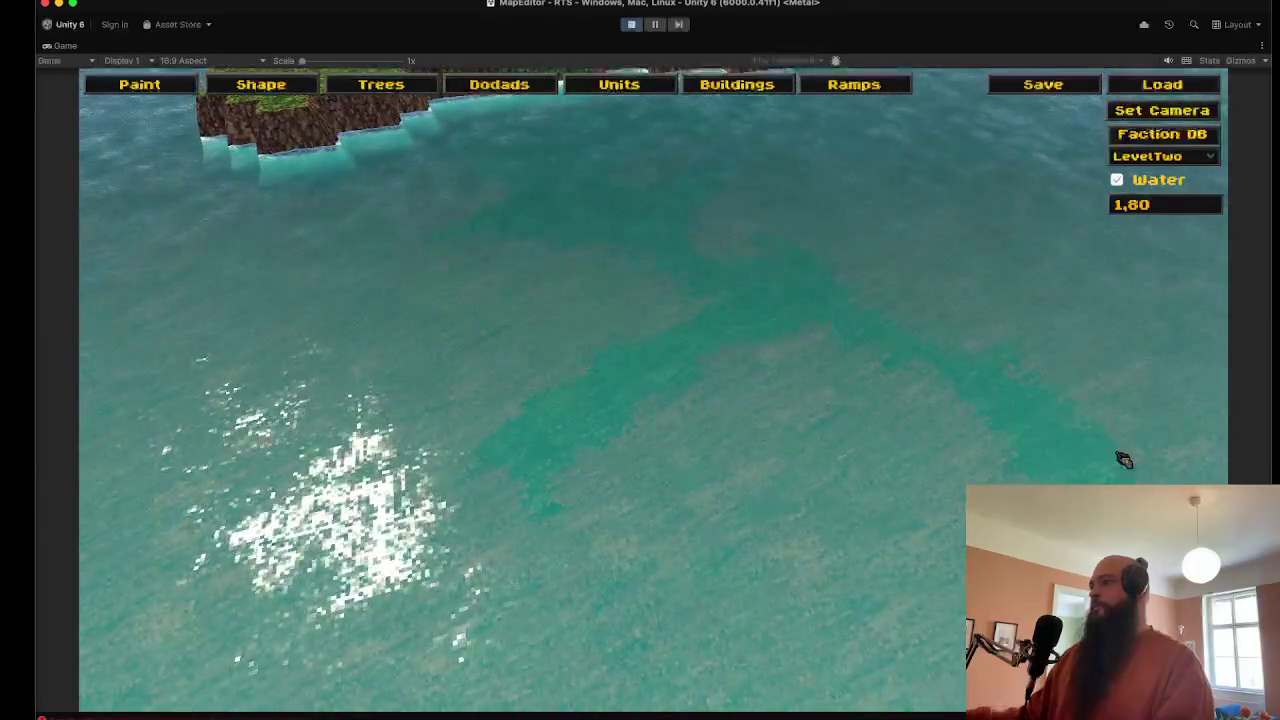
{"action": "key", "text": "a"}
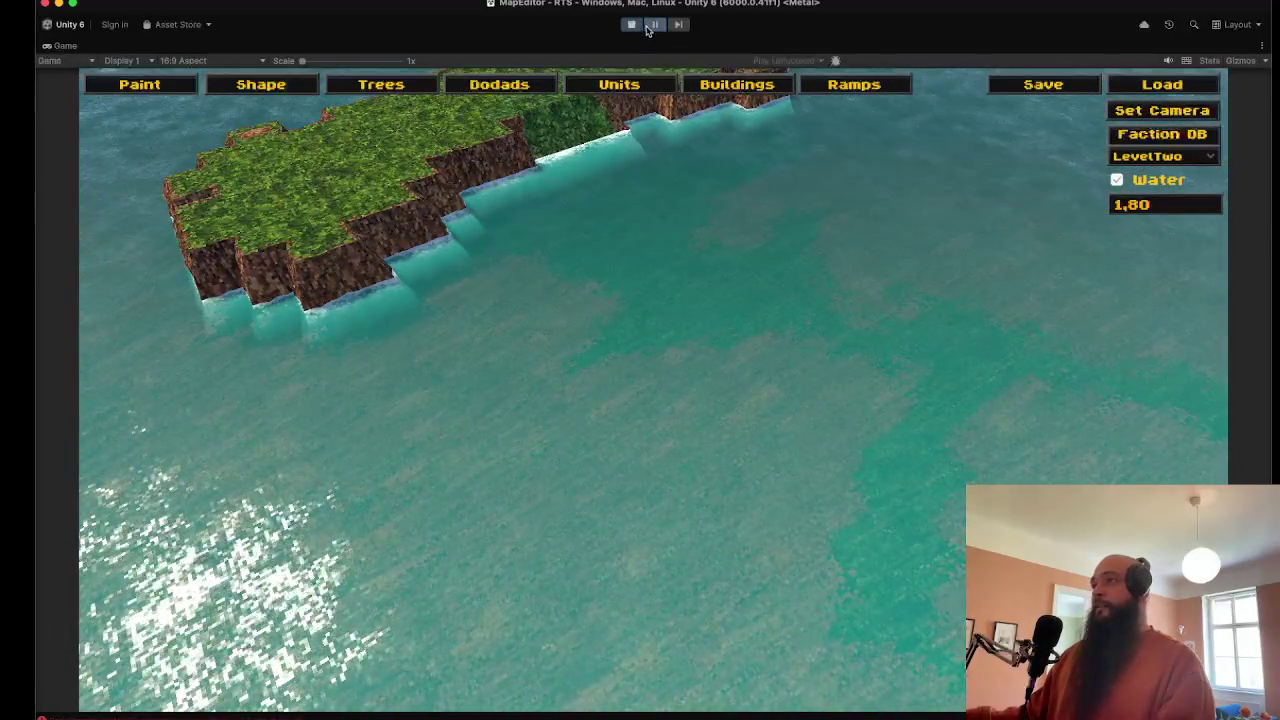
{"action": "key", "text": "shift+space"}
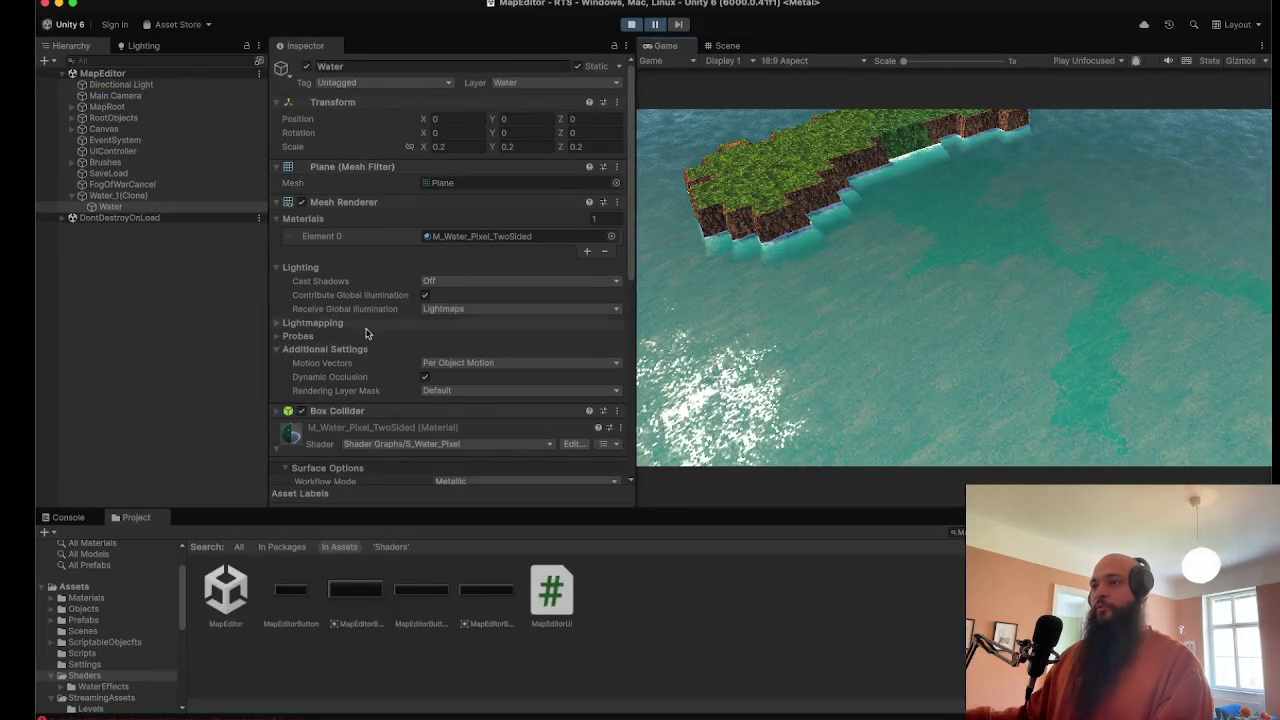
Step: Change the water material's colour to red in the colour picker
{"action": "scroll", "coordinate": [366, 333], "scroll_direction": "down", "scroll_amount": 5}
{"action": "left_click", "coordinate": [570, 446]}
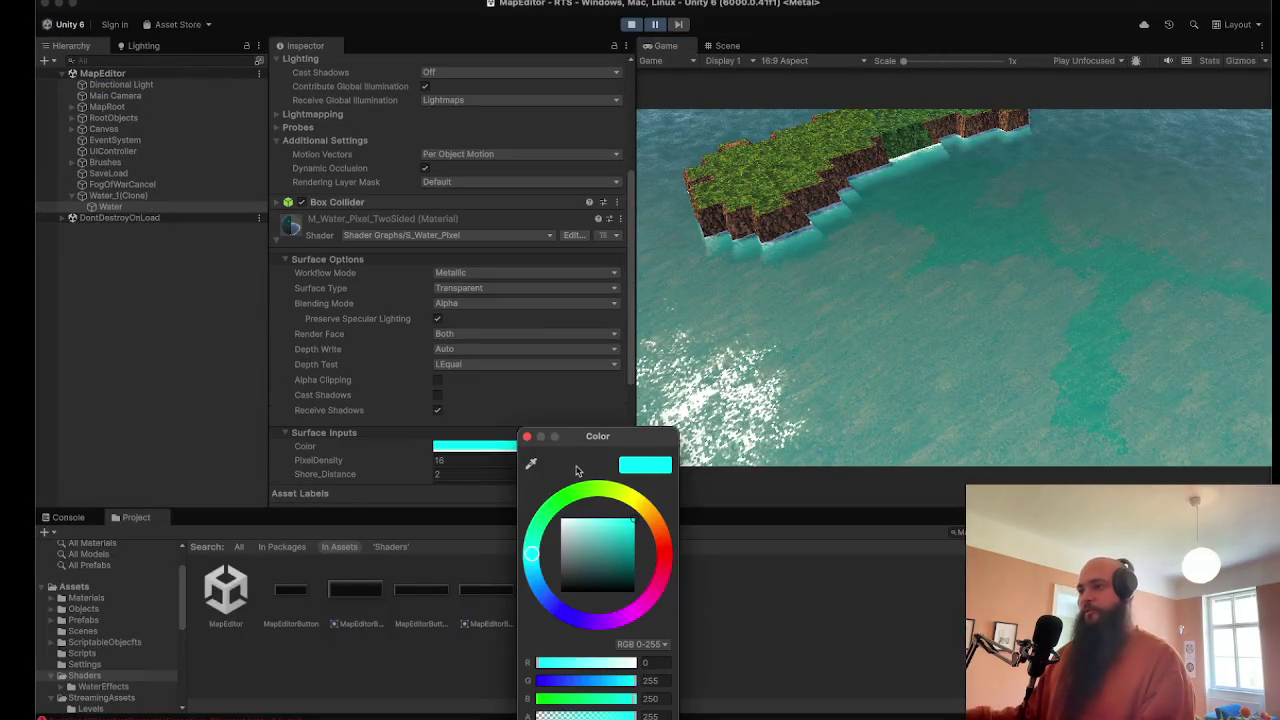
{"action": "left_click", "coordinate": [663, 540]}
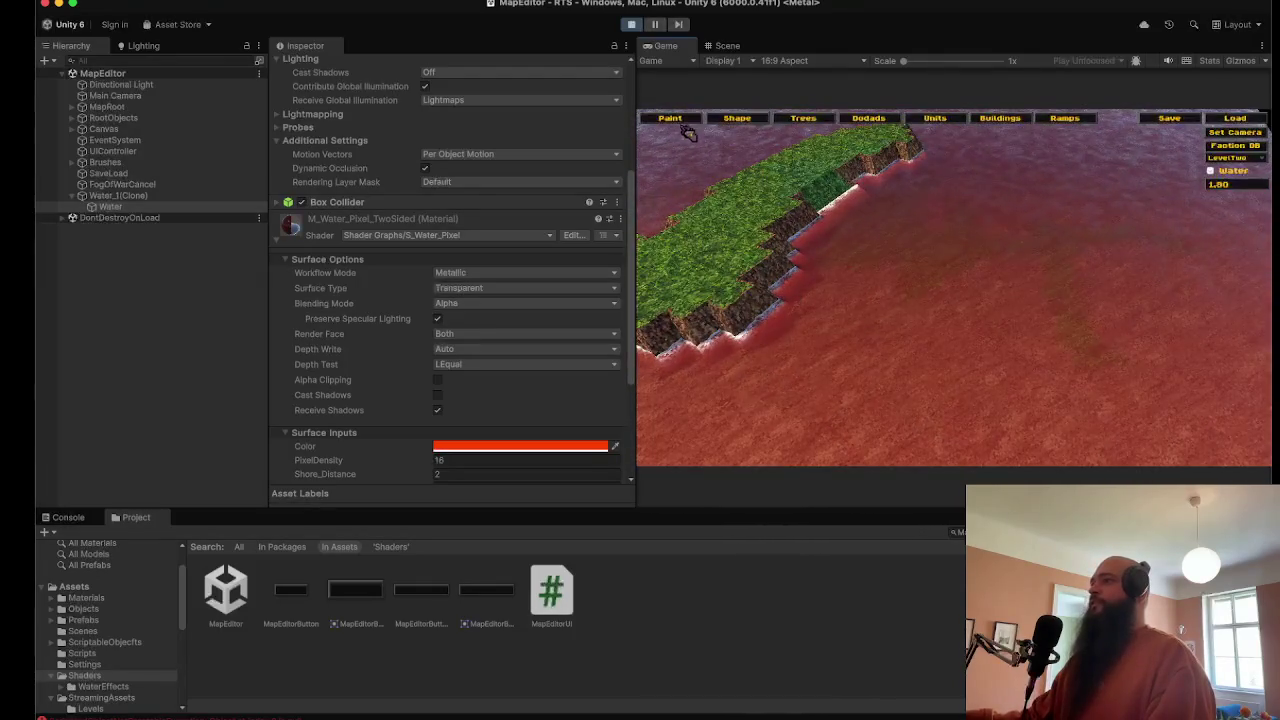
Step: With the size-2 Shape brush, raise land on the right and lower left, then sink a channel
{"action": "left_click", "coordinate": [736, 121]}
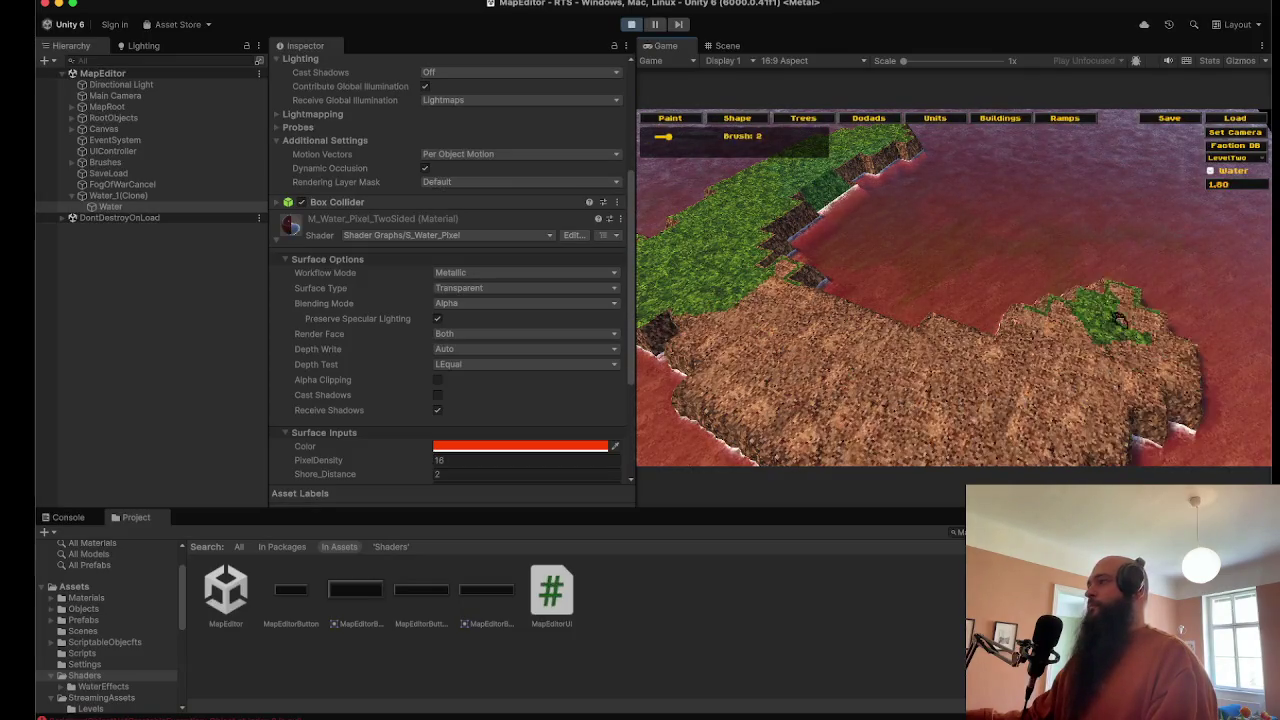
{"action": "left_click_drag", "start_coordinate": [1118, 318], "coordinate": [964, 138]}
{"action": "scroll", "coordinate": [965, 248], "scroll_direction": "up", "scroll_amount": 5}
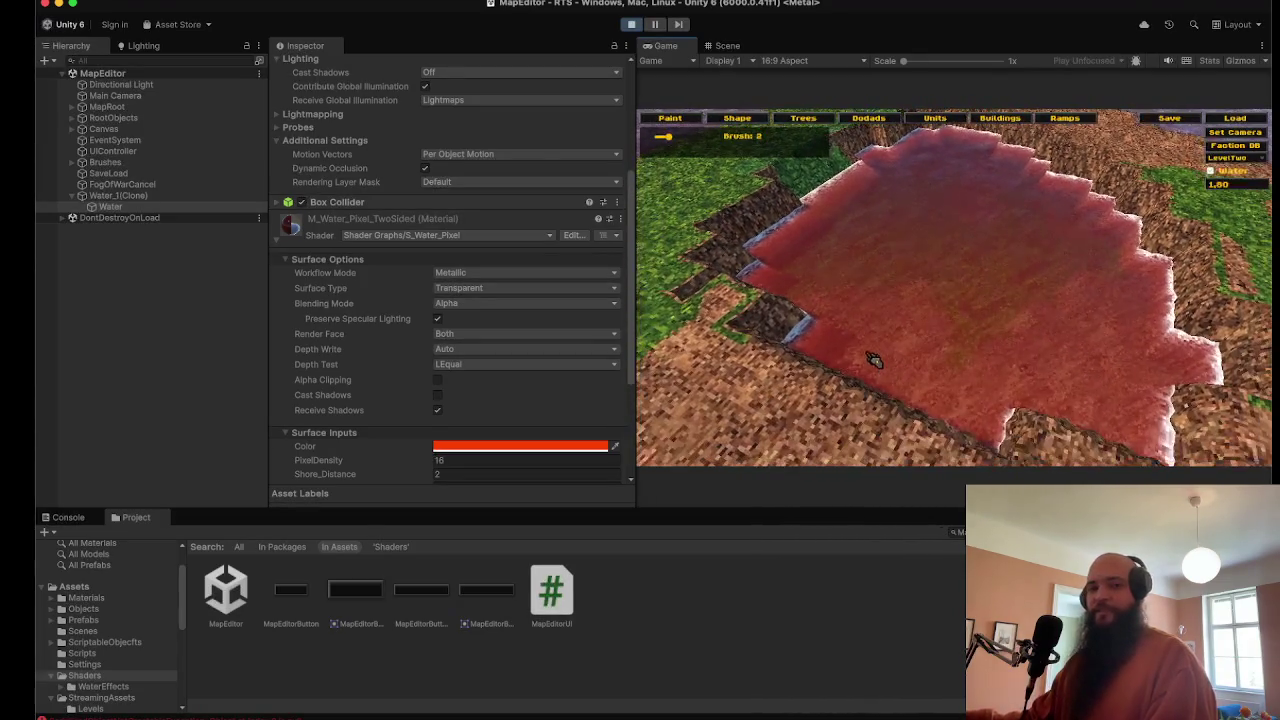
{"action": "left_click_drag", "start_coordinate": [871, 360], "coordinate": [966, 337]}
{"action": "scroll", "coordinate": [967, 337], "scroll_direction": "down", "scroll_amount": 5}
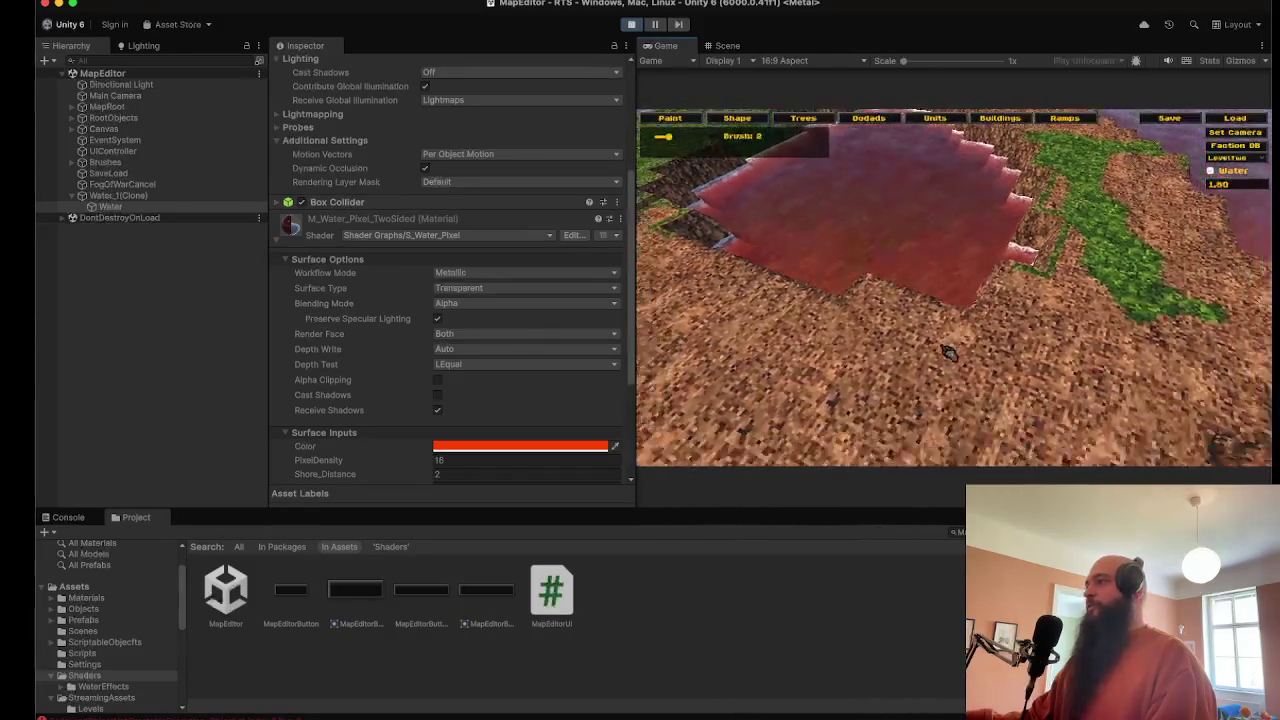
{"action": "left_click_drag", "start_coordinate": [920, 277], "coordinate": [880, 340]}
{"action": "scroll", "coordinate": [973, 210], "scroll_direction": "up", "scroll_amount": 2}
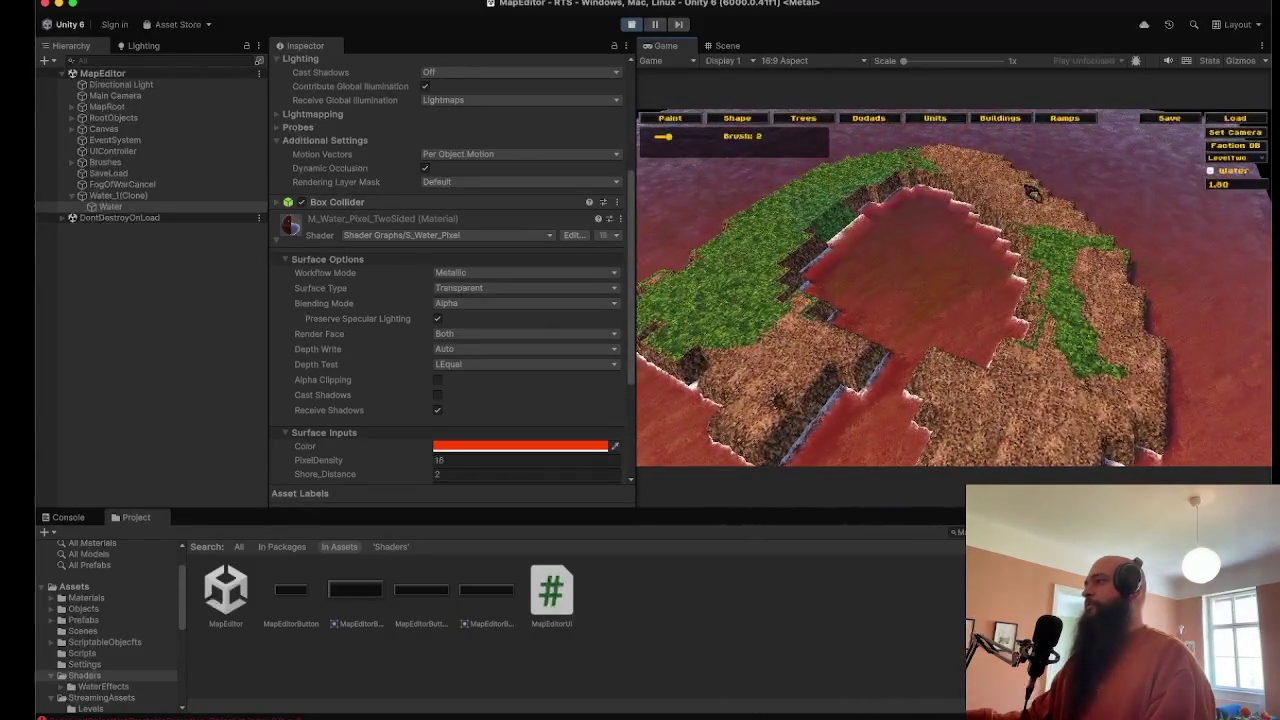
Step: Set the water colour back to a deep, darker blue
{"action": "left_click", "coordinate": [488, 446]}
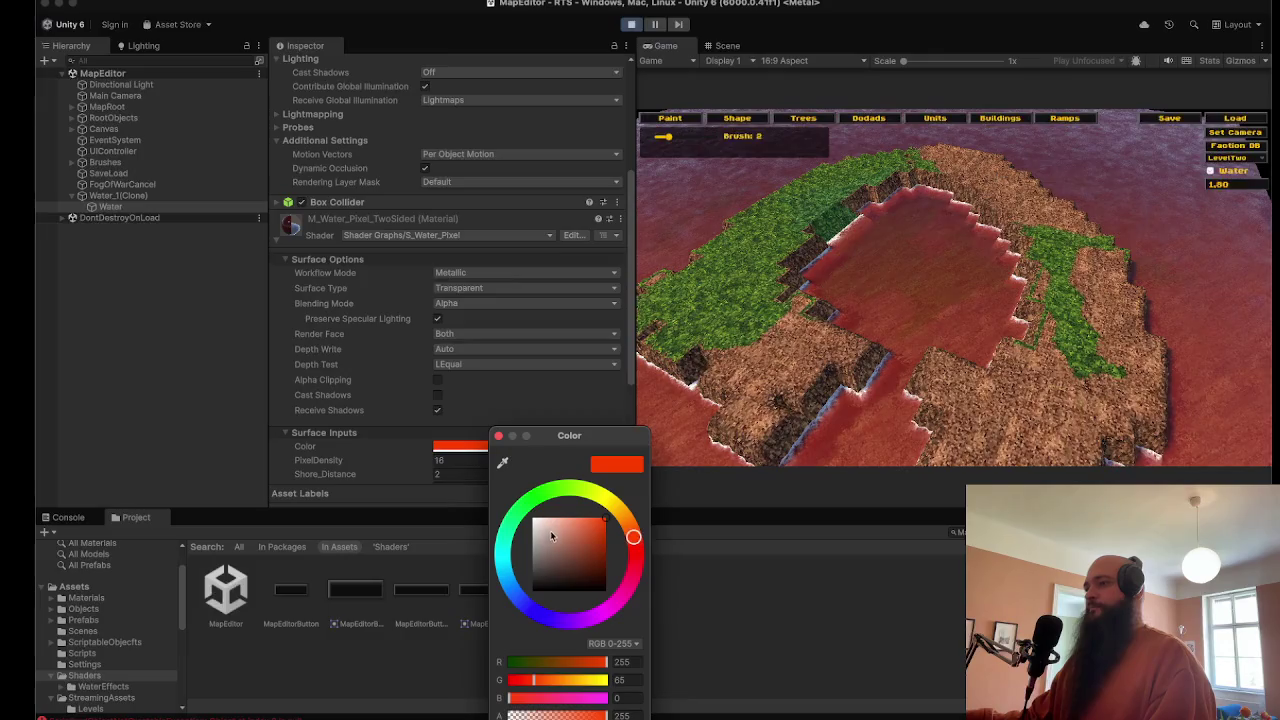
{"action": "left_click", "coordinate": [510, 570]}
{"action": "left_click_drag", "start_coordinate": [510, 572], "coordinate": [512, 585]}
Step: Tint the Directional Light orange-gold (FFAC04) and raise its Rotation X to about 151°
{"action": "left_click", "coordinate": [155, 86]}
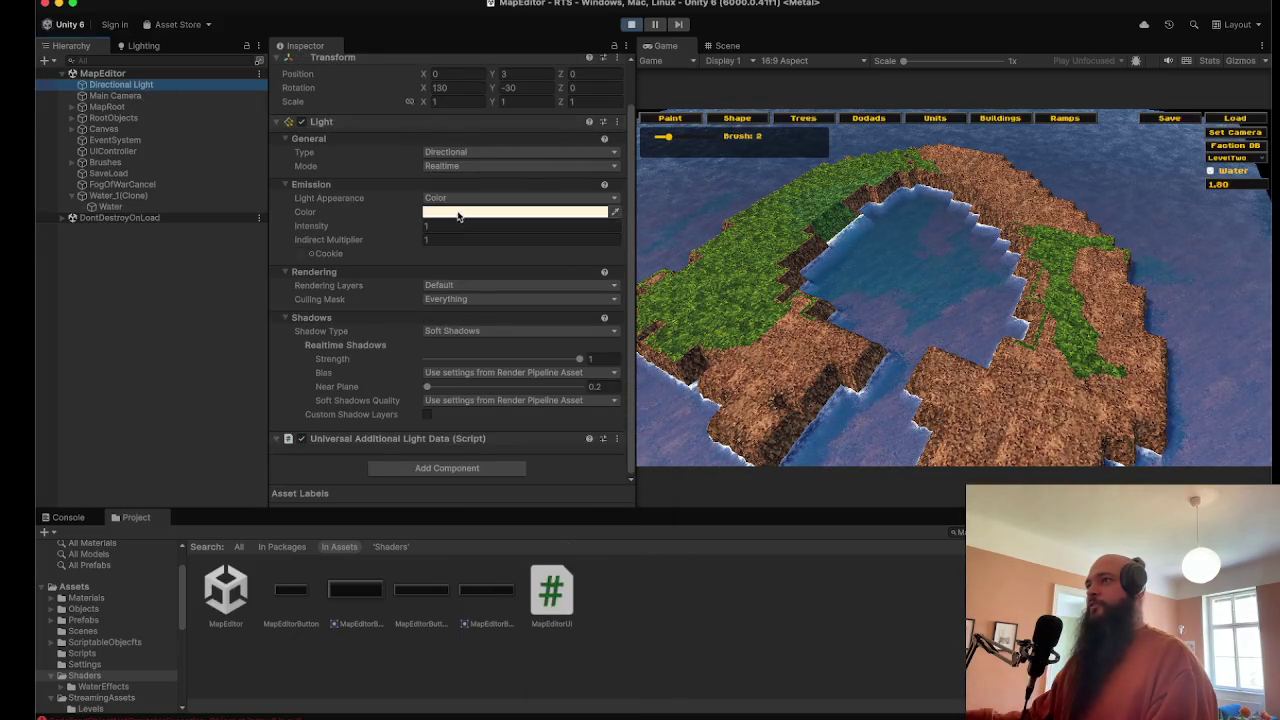
{"action": "left_click", "coordinate": [458, 213]}
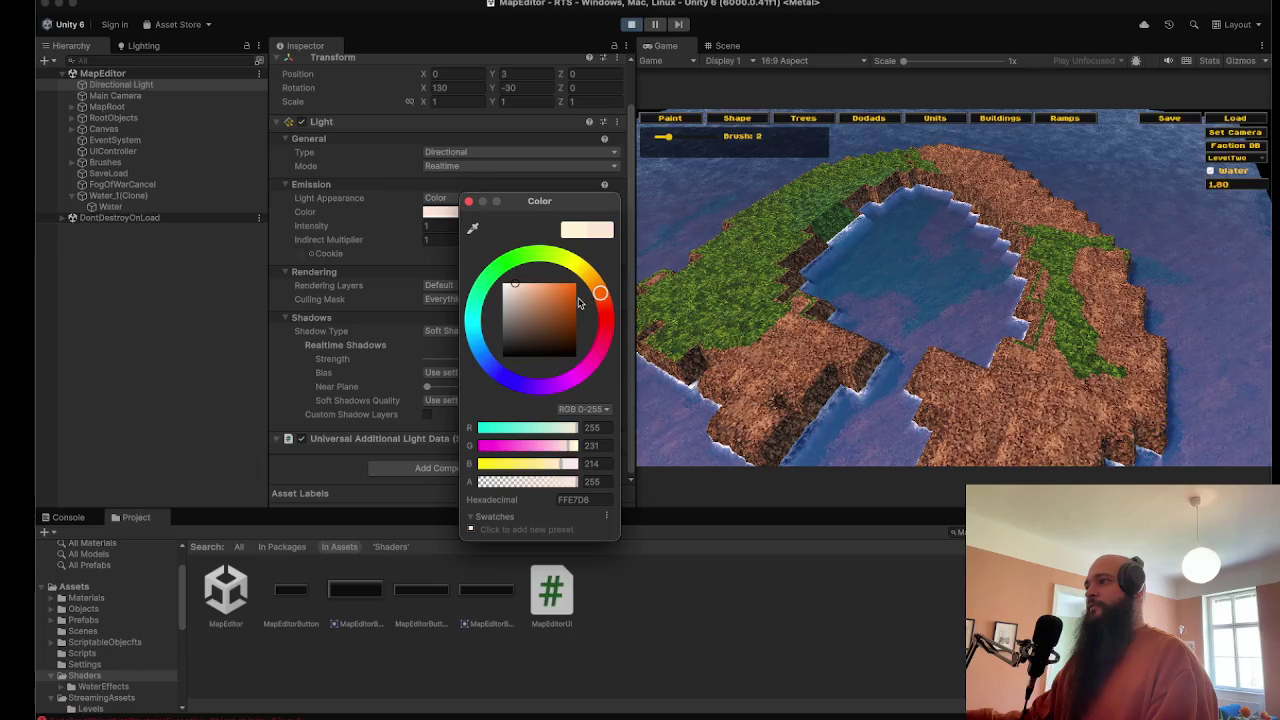
{"action": "left_click_drag", "start_coordinate": [579, 303], "coordinate": [535, 289]}
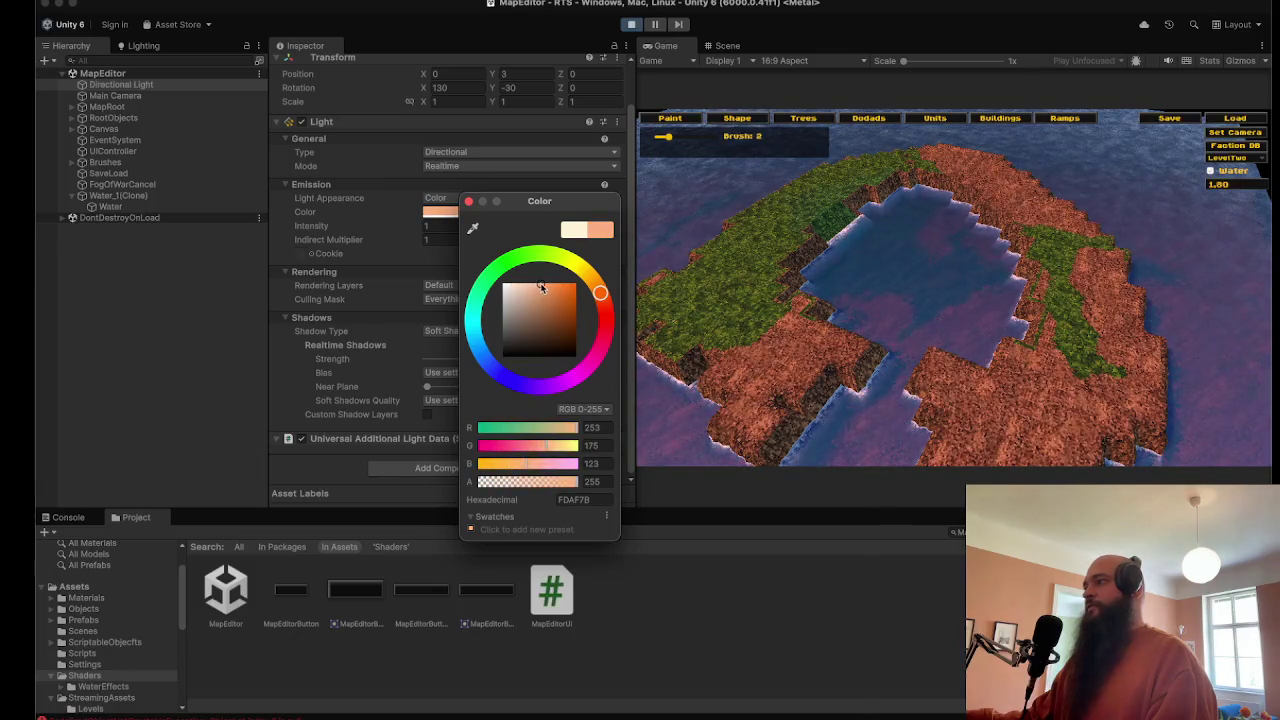
{"action": "left_click", "coordinate": [1201, 303]}
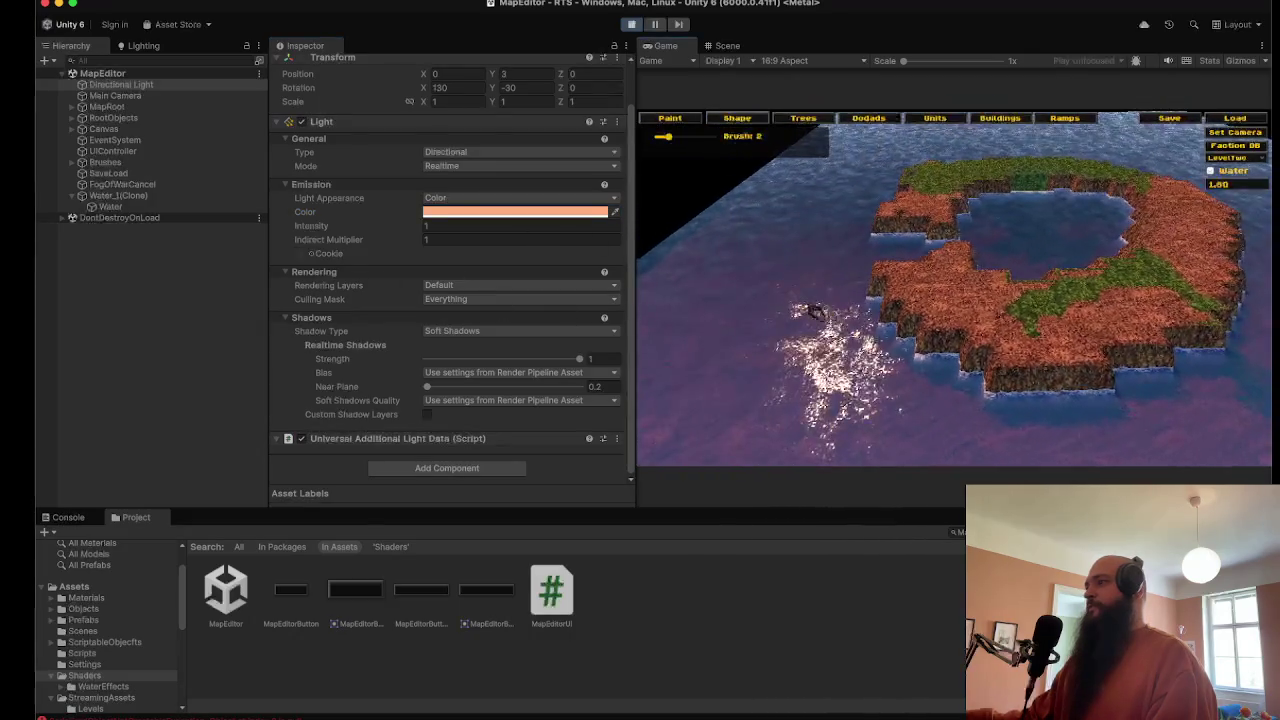
{"action": "left_click", "coordinate": [509, 213]}
{"action": "mouse_move", "coordinate": [597, 288]}
{"action": "left_mouse_down"}
{"action": "mouse_move", "coordinate": [645, 283]}
{"action": "mouse_move", "coordinate": [627, 287]}
{"action": "left_mouse_up"}
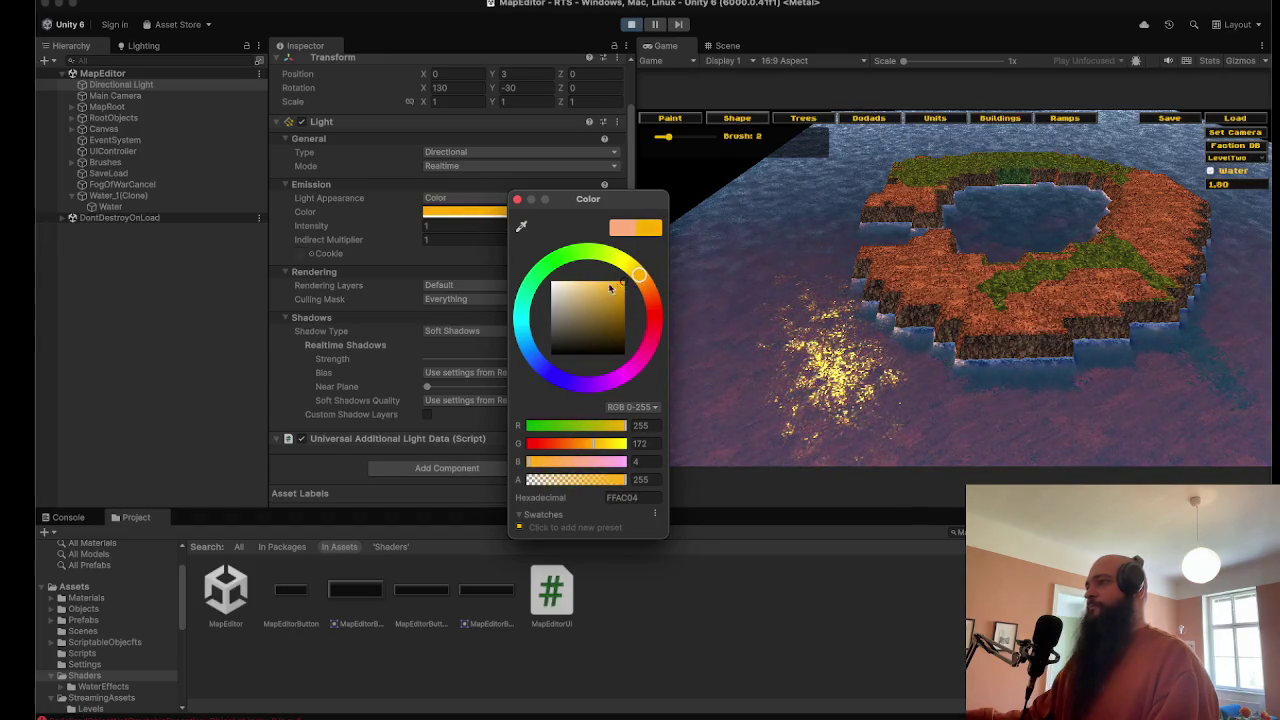
{"action": "left_click", "coordinate": [427, 82]}
{"action": "left_click_drag", "start_coordinate": [444, 89], "coordinate": [914, 147]}
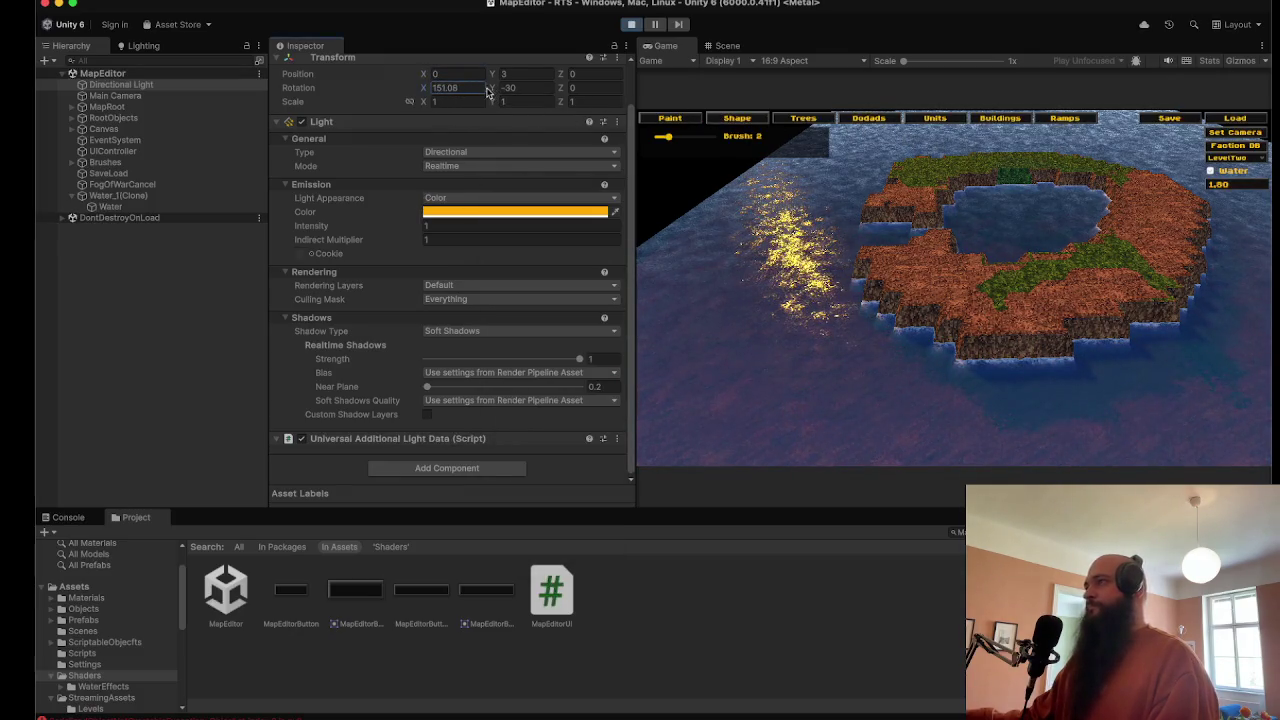
Step: Set the Directional Light's Rotation Y to -22, orbit toward the pond, and maximize the Game view
{"action": "mouse_move", "coordinate": [506, 88]}
{"action": "left_mouse_down"}
{"action": "mouse_move", "coordinate": [632, 104]}
{"action": "mouse_move", "coordinate": [760, 180]}
{"action": "left_mouse_up"}
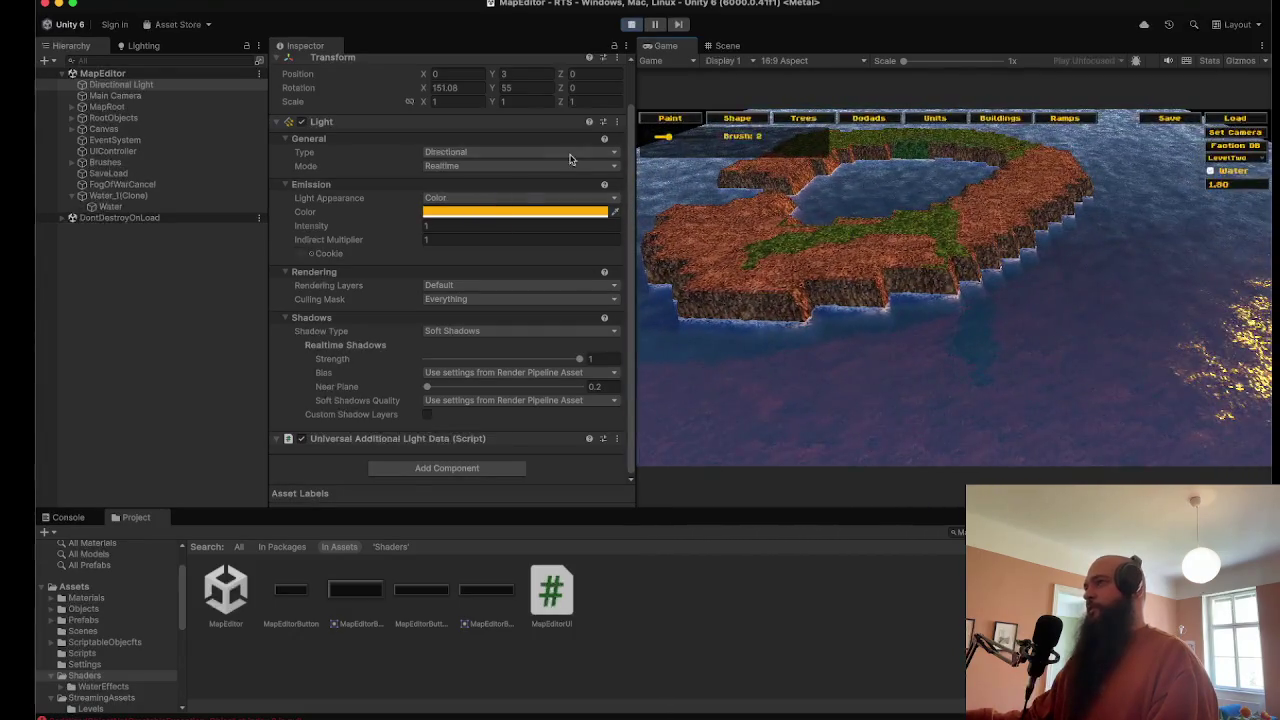
{"action": "mouse_move", "coordinate": [494, 88]}
{"action": "left_mouse_down"}
{"action": "mouse_move", "coordinate": [29, 143]}
{"action": "mouse_move", "coordinate": [148, 138]}
{"action": "left_mouse_up"}
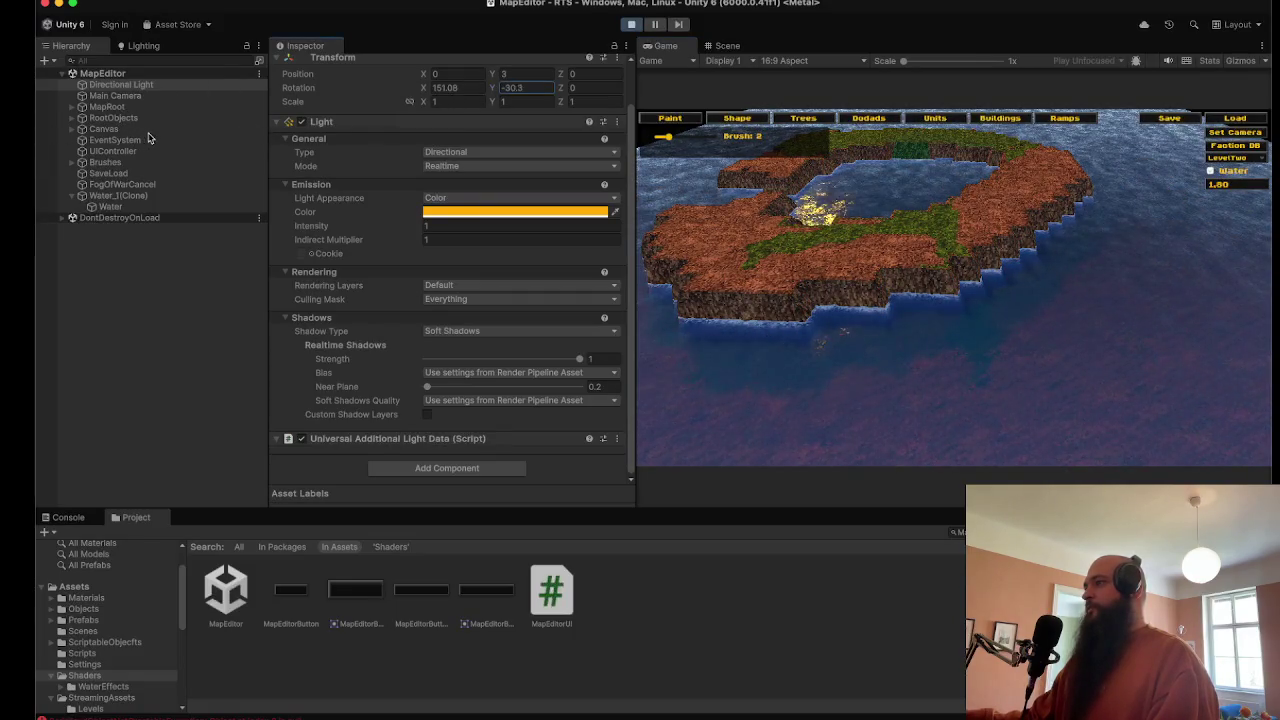
{"action": "scroll", "coordinate": [930, 300], "scroll_direction": "up", "scroll_amount": 5}
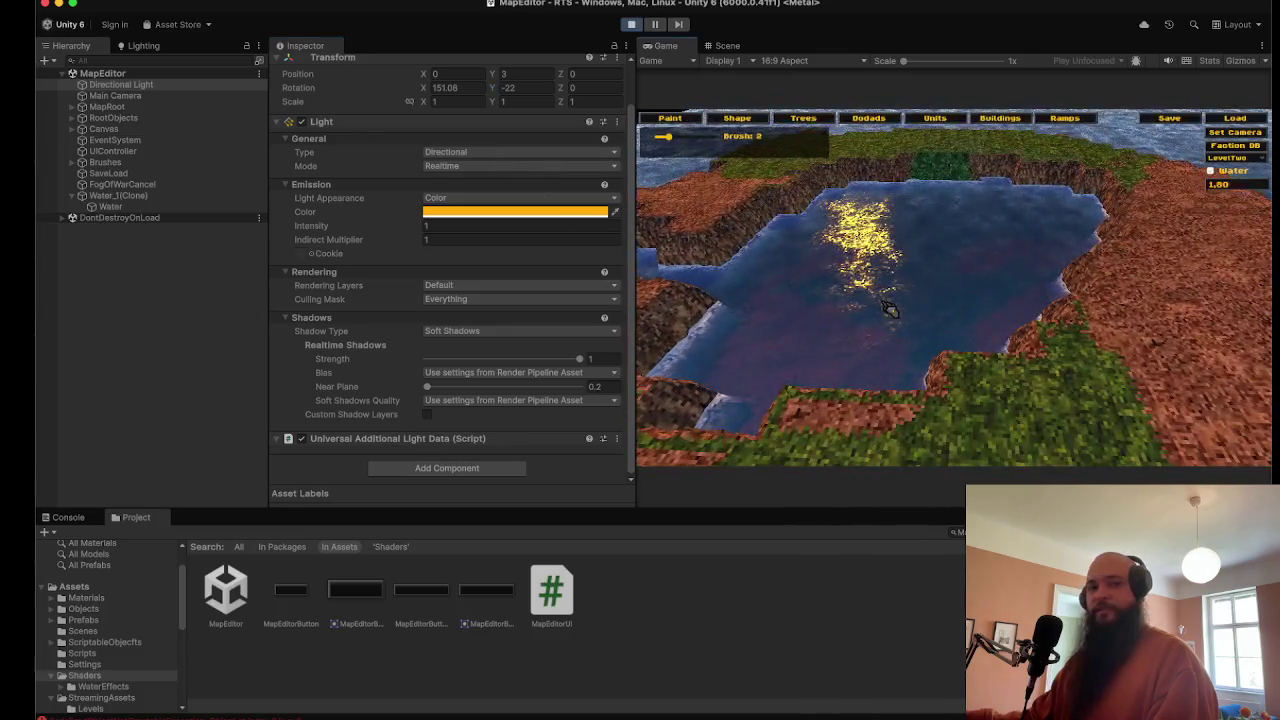
{"action": "mouse_move", "coordinate": [890, 310]}
{"action": "left_mouse_down"}
{"action": "mouse_move", "coordinate": [875, 302]}
{"action": "mouse_move", "coordinate": [1005, 250]}
{"action": "mouse_move", "coordinate": [850, 250]}
{"action": "mouse_move", "coordinate": [815, 273]}
{"action": "left_mouse_up"}
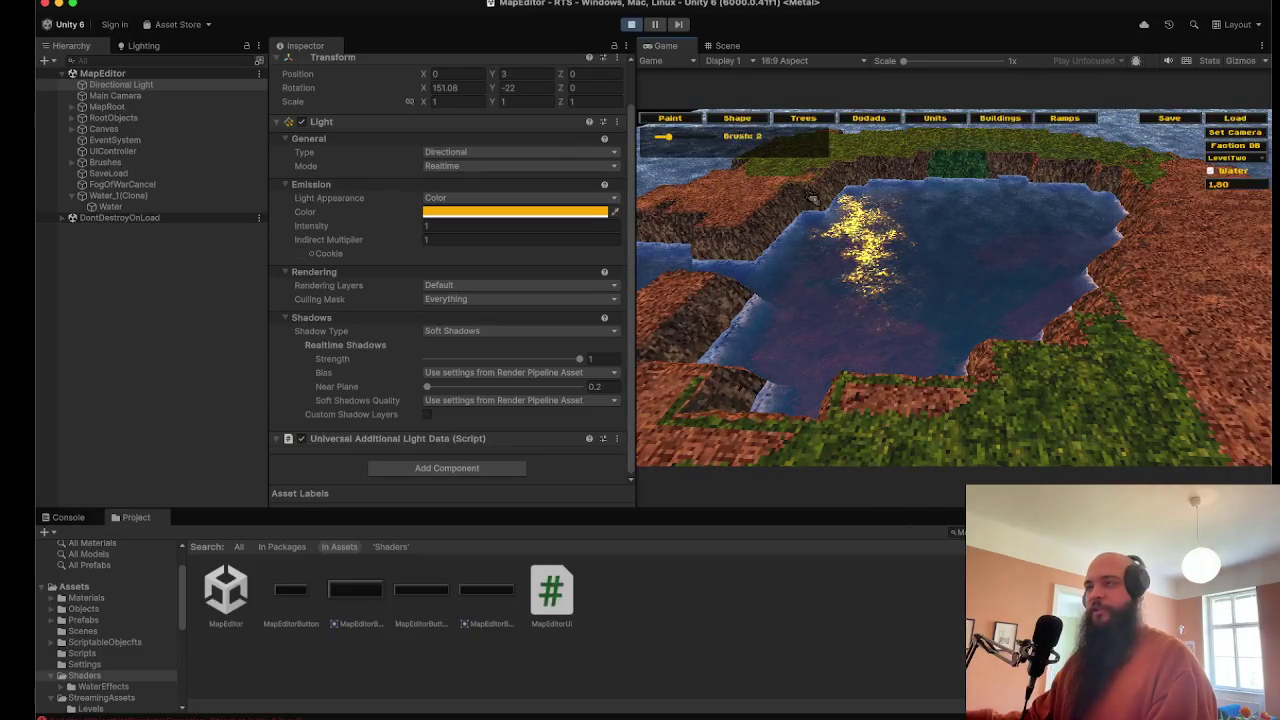
{"action": "double_click", "coordinate": [674, 48]}
Step: Plant autumn conifers along the island's back and left plateau
{"action": "scroll", "coordinate": [751, 357], "scroll_direction": "down", "scroll_amount": 5}
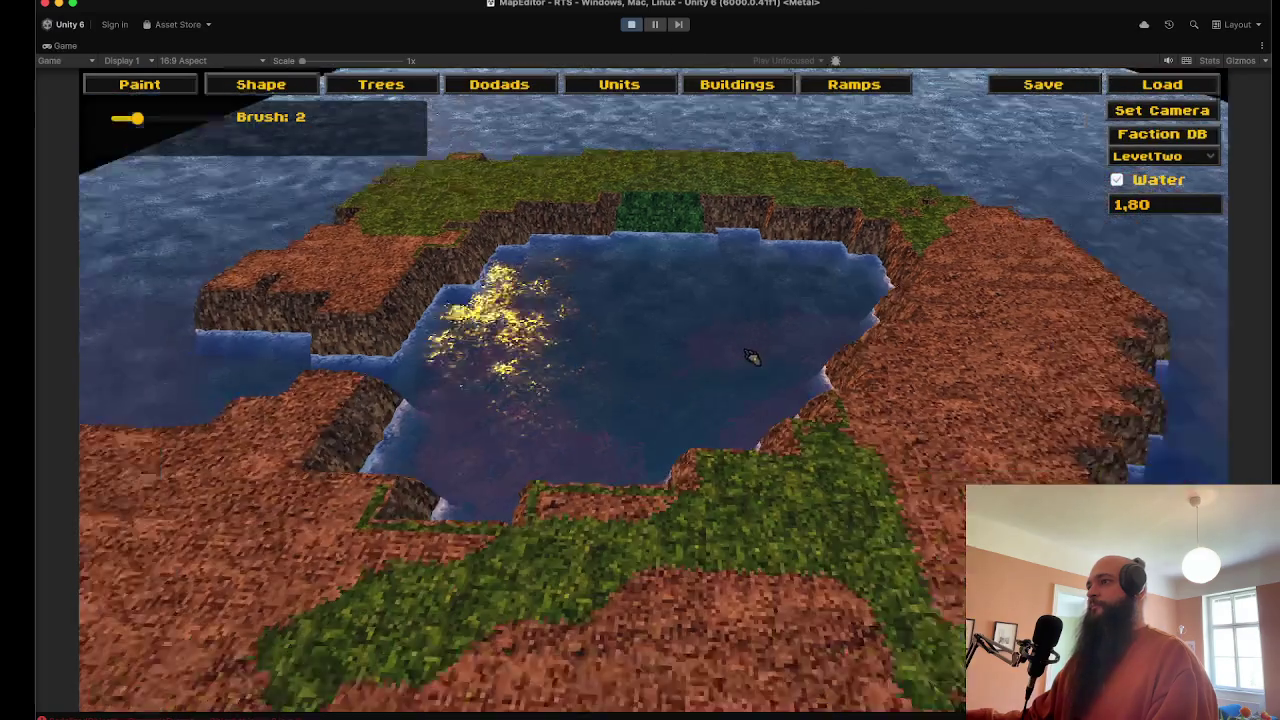
{"action": "mouse_move", "coordinate": [751, 357]}
{"action": "left_mouse_down"}
{"action": "mouse_move", "coordinate": [614, 380]}
{"action": "mouse_move", "coordinate": [852, 357]}
{"action": "left_mouse_up"}
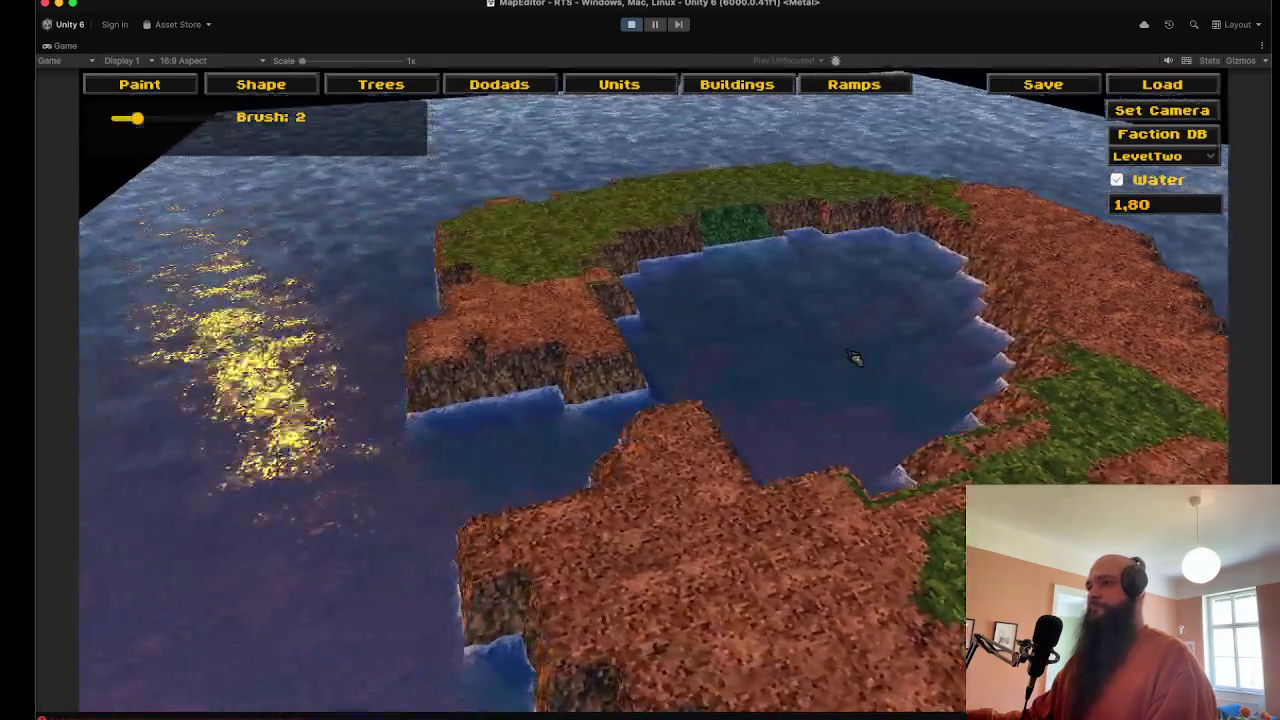
{"action": "left_click", "coordinate": [168, 88]}
{"action": "left_click", "coordinate": [385, 88]}
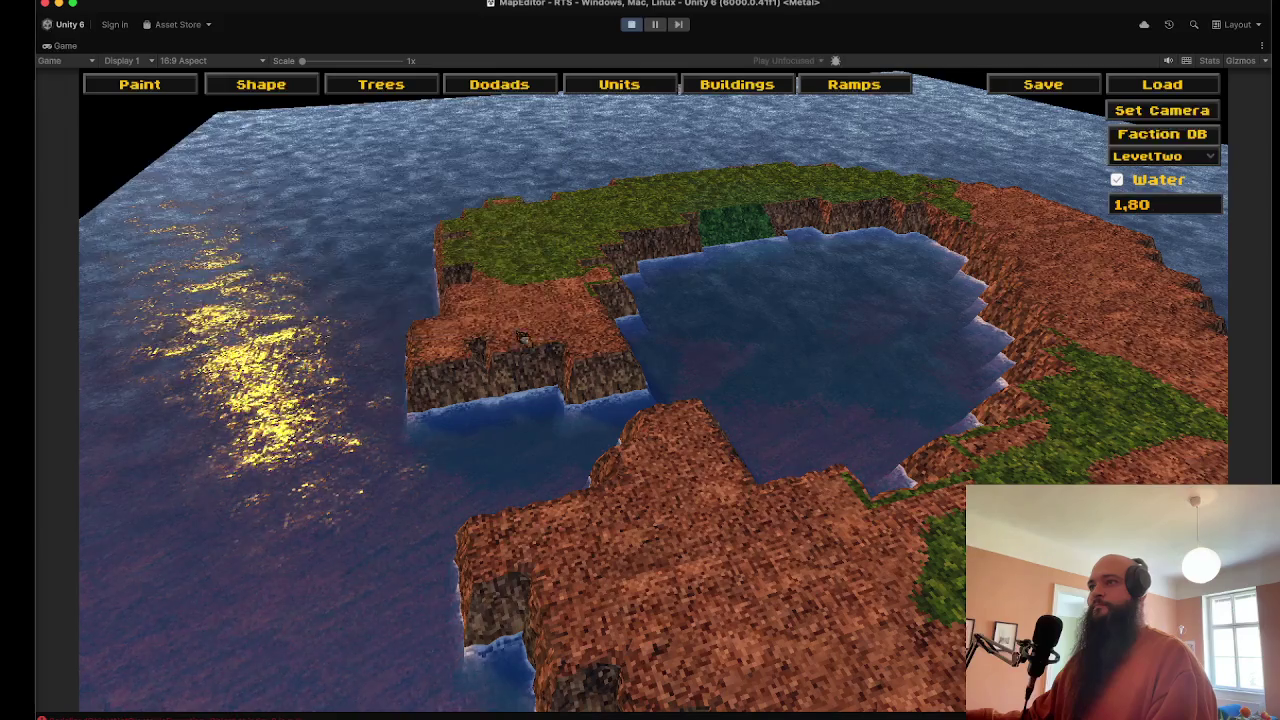
{"action": "mouse_move", "coordinate": [500, 300]}
{"action": "left_mouse_down"}
{"action": "mouse_move", "coordinate": [580, 240]}
{"action": "mouse_move", "coordinate": [705, 200]}
{"action": "mouse_move", "coordinate": [940, 210]}
{"action": "mouse_move", "coordinate": [1100, 240]}
{"action": "mouse_move", "coordinate": [783, 181]}
{"action": "left_mouse_up"}
Step: Paint the yellow-orange autumn ground texture over the island's right and lower terrain
{"action": "left_click", "coordinate": [388, 89]}
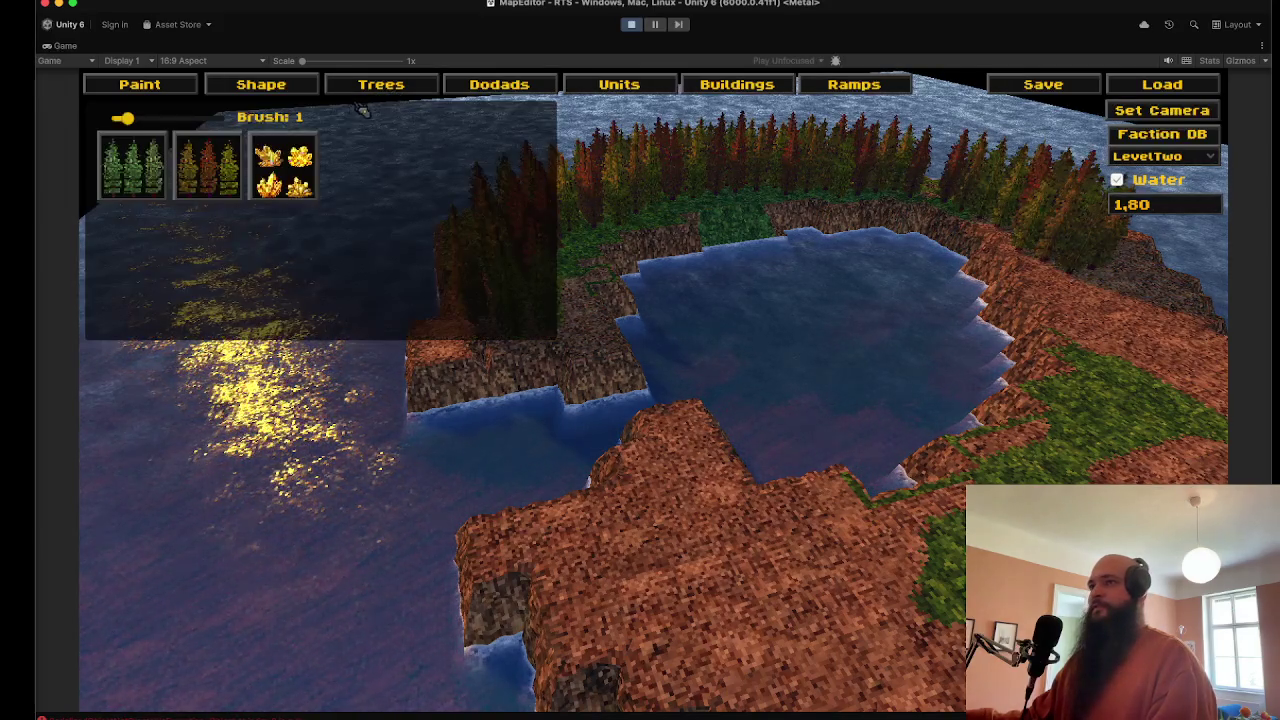
{"action": "left_click", "coordinate": [150, 84]}
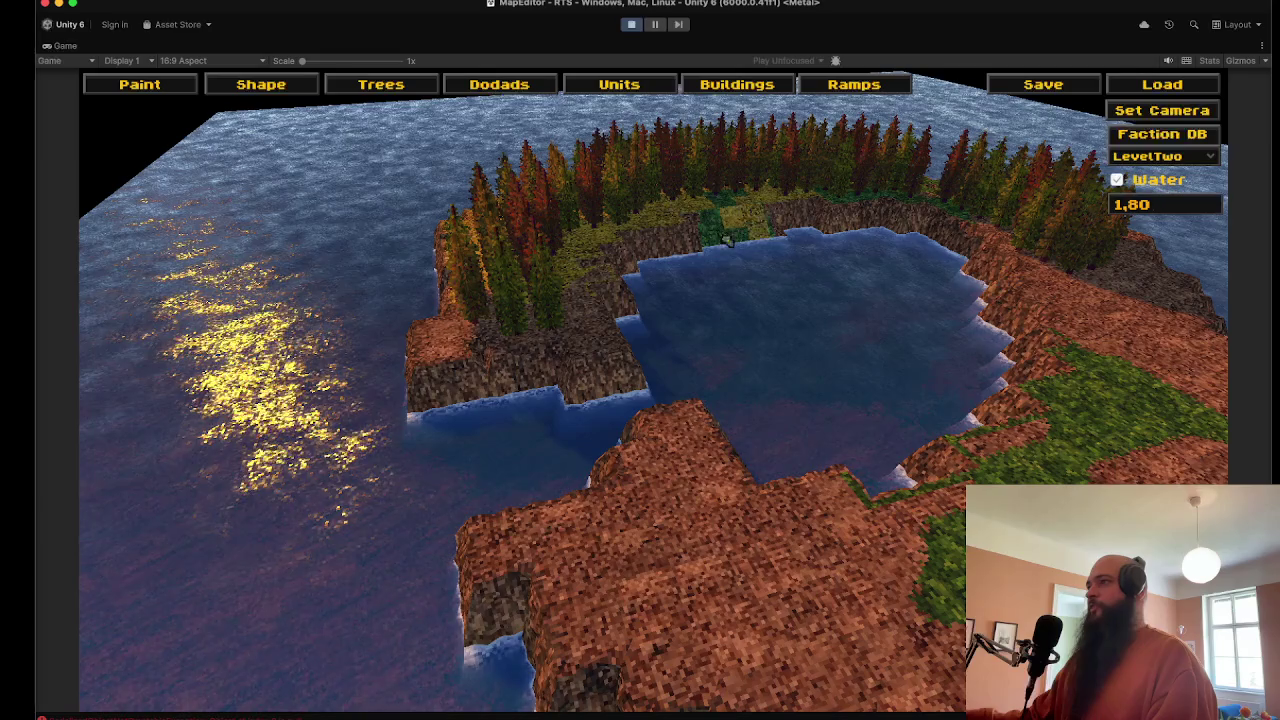
{"action": "mouse_move", "coordinate": [1218, 358]}
{"action": "left_mouse_down"}
{"action": "mouse_move", "coordinate": [900, 540]}
{"action": "mouse_move", "coordinate": [940, 610]}
{"action": "mouse_move", "coordinate": [1106, 282]}
{"action": "mouse_move", "coordinate": [700, 600]}
{"action": "mouse_move", "coordinate": [522, 526]}
{"action": "left_mouse_up"}
{"action": "scroll", "coordinate": [620, 470], "scroll_direction": "down", "scroll_amount": 5}
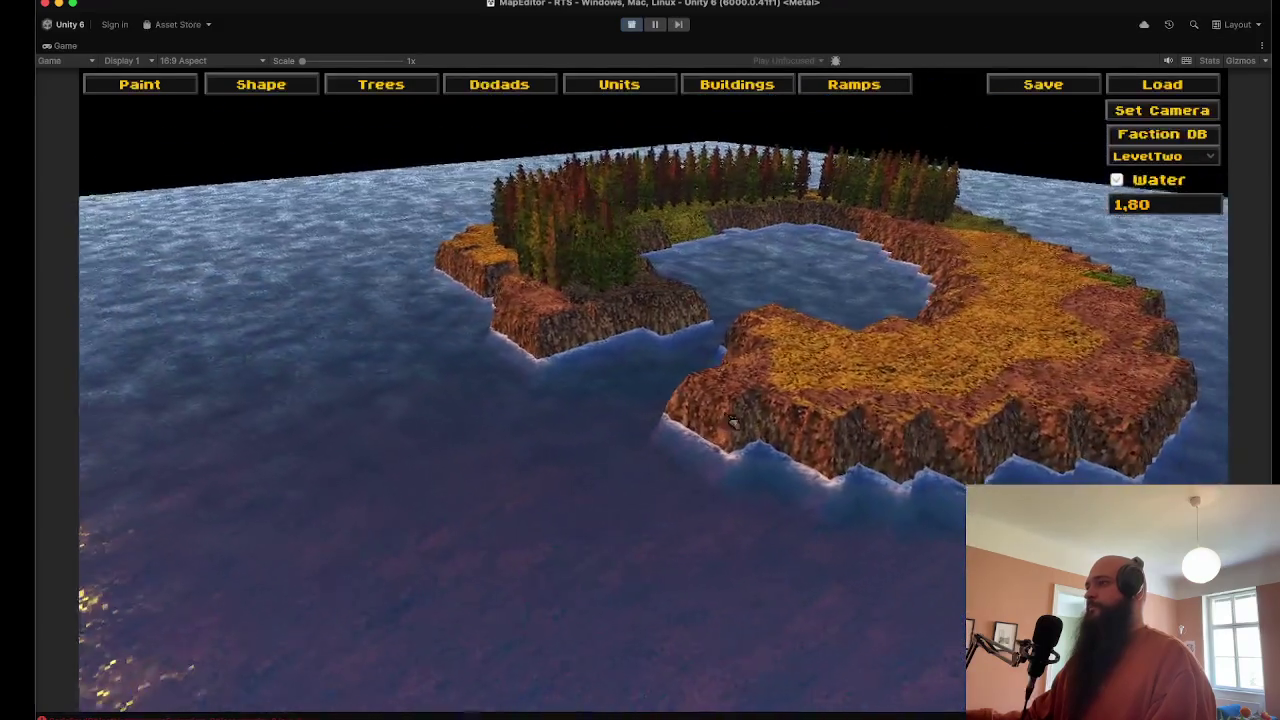
{"action": "scroll", "coordinate": [733, 423], "scroll_direction": "up", "scroll_amount": 3}
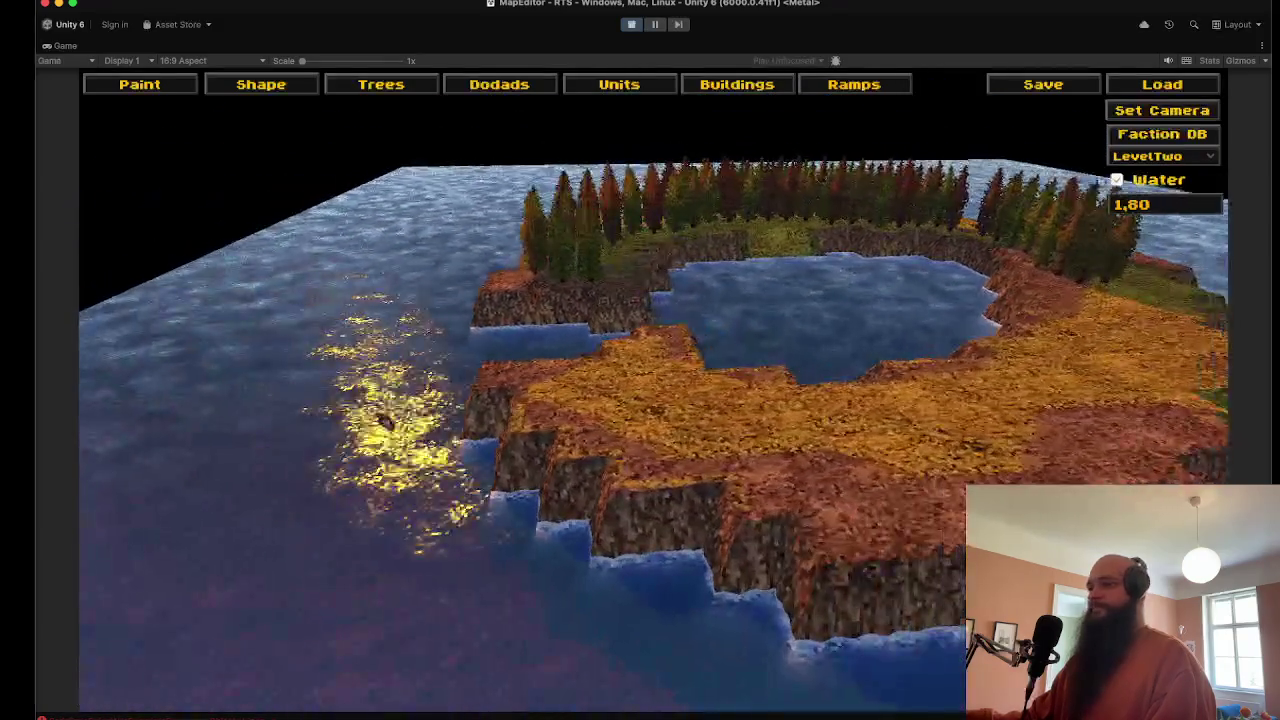
{"action": "key", "text": "w"}
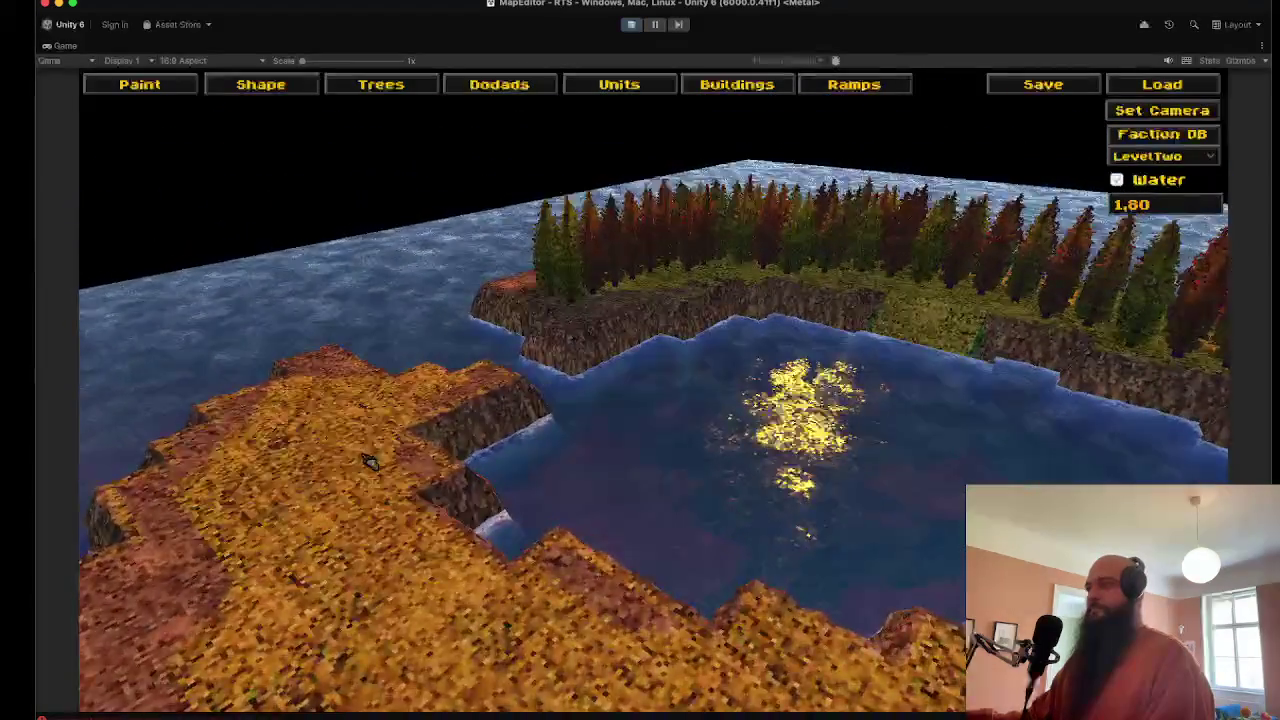
{"action": "key", "text": "a"}
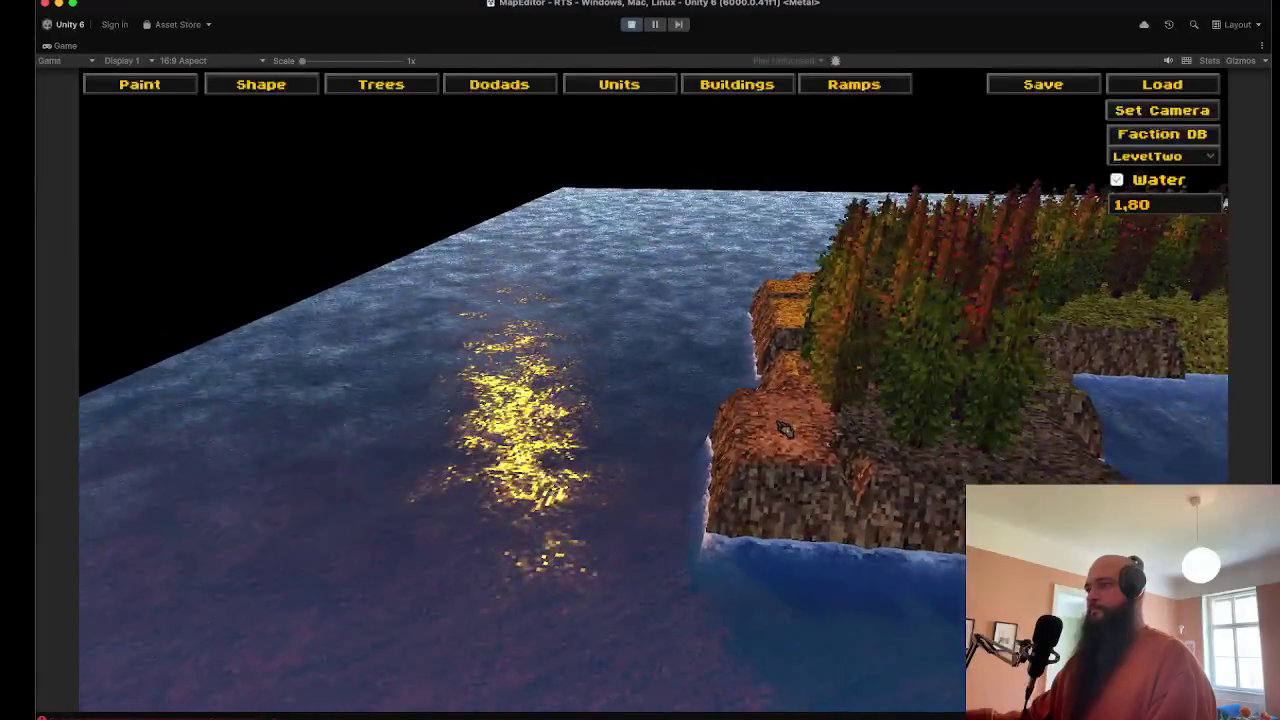
{"action": "key", "text": "w"}
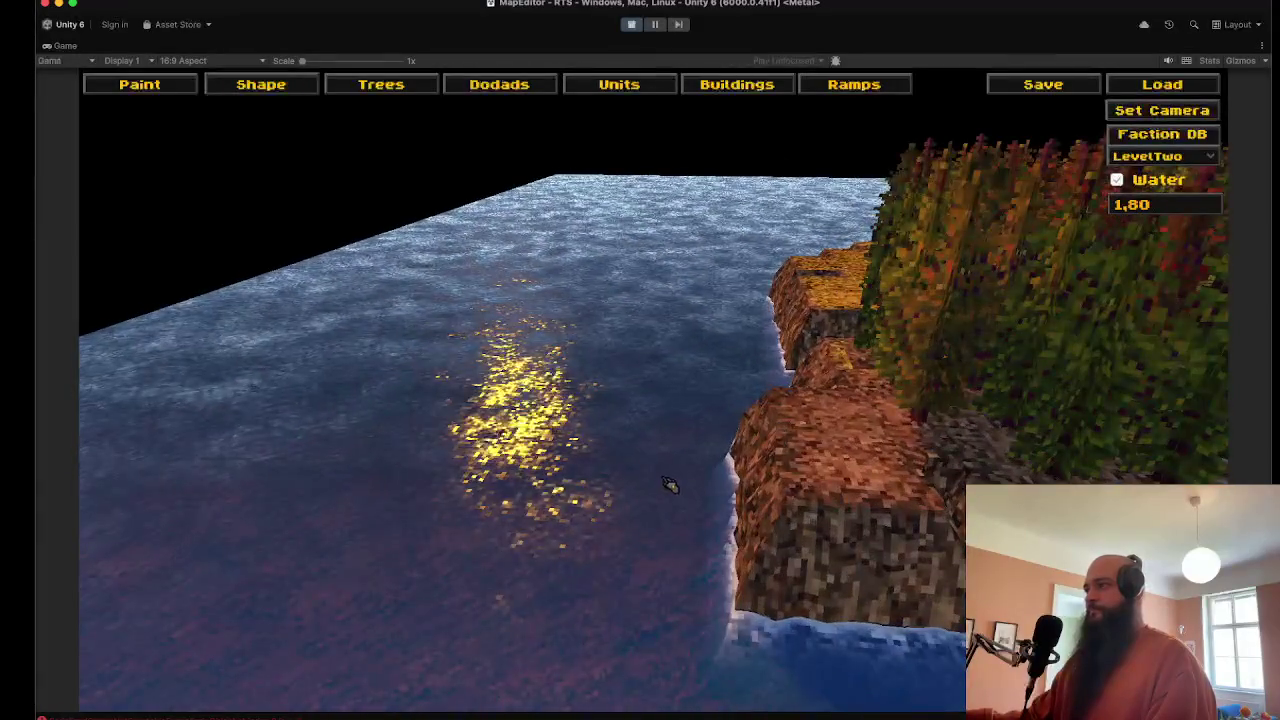
{"action": "scroll", "coordinate": [733, 472], "scroll_direction": "down", "scroll_amount": 3}
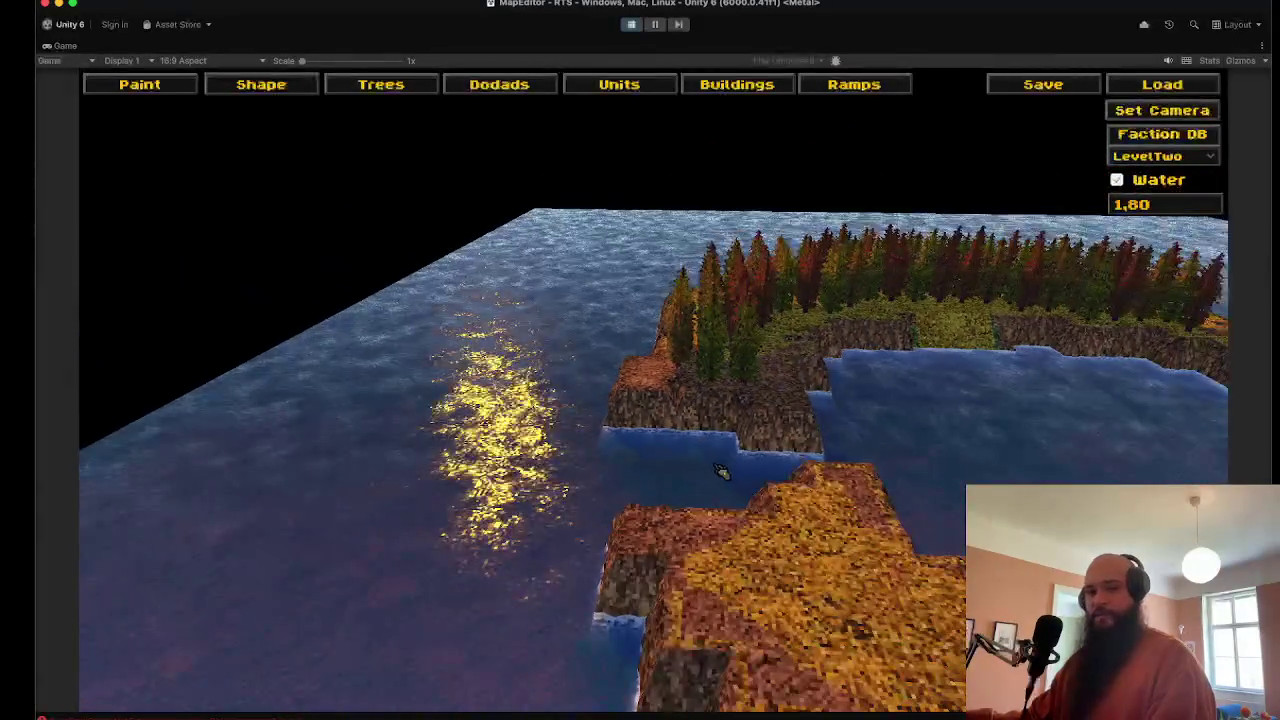
{"action": "key", "text": "q"}
{"action": "scroll", "coordinate": [438, 390], "scroll_direction": "down", "scroll_amount": 5}
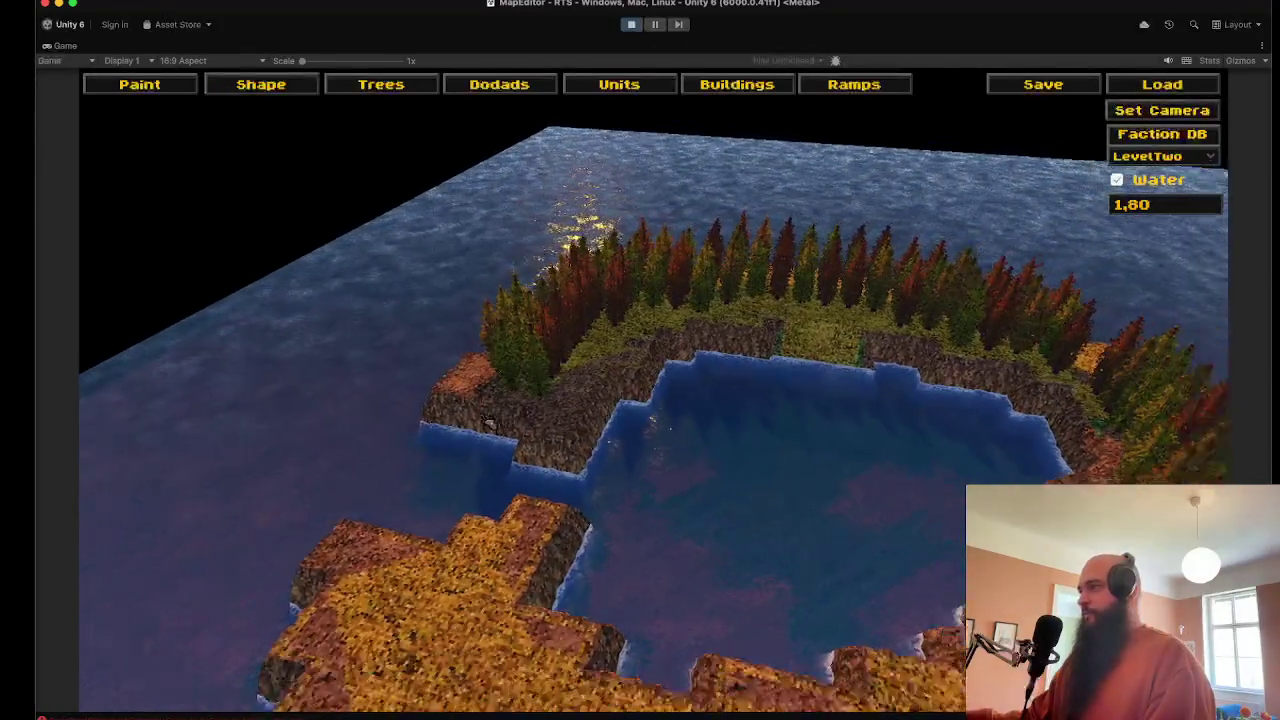
{"action": "scroll", "coordinate": [483, 437], "scroll_direction": "up", "scroll_amount": 5}
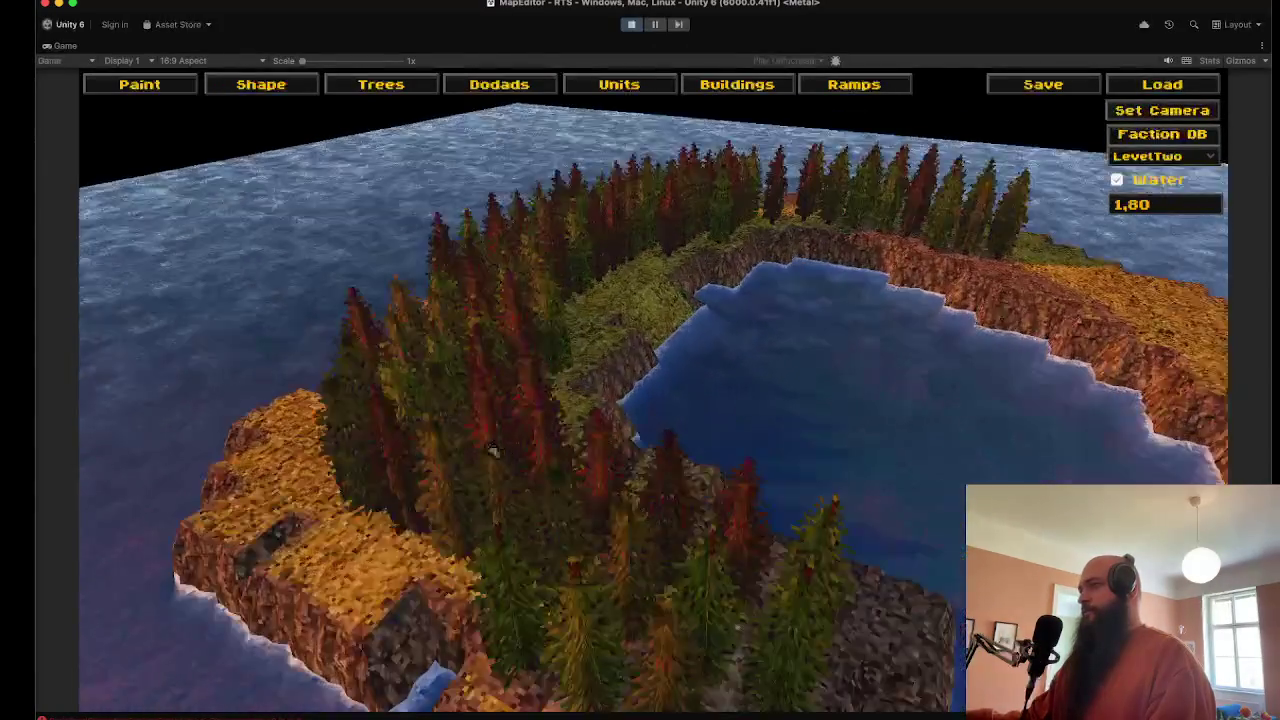
{"action": "scroll", "coordinate": [775, 430], "scroll_direction": "down", "scroll_amount": 5}
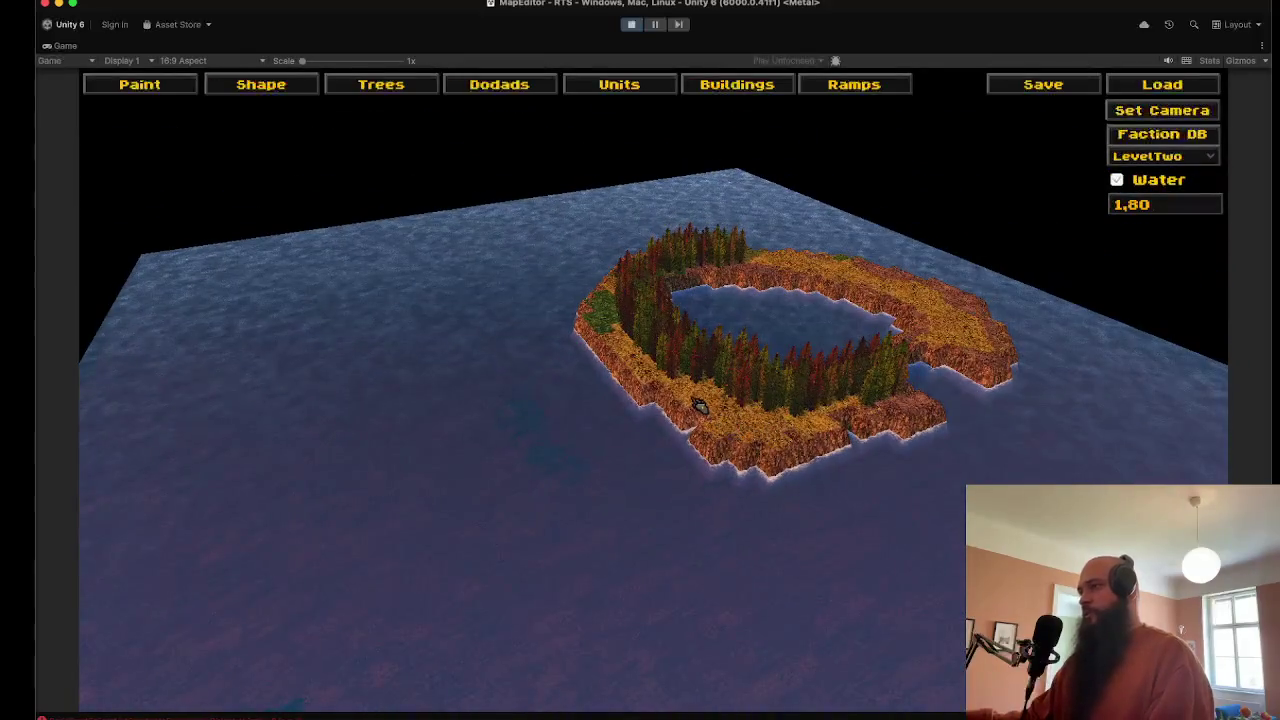
{"action": "mouse_move", "coordinate": [873, 340]}
{"action": "left_mouse_down"}
{"action": "mouse_move", "coordinate": [337, 269]}
{"action": "mouse_move", "coordinate": [437, 232]}
{"action": "left_mouse_up"}
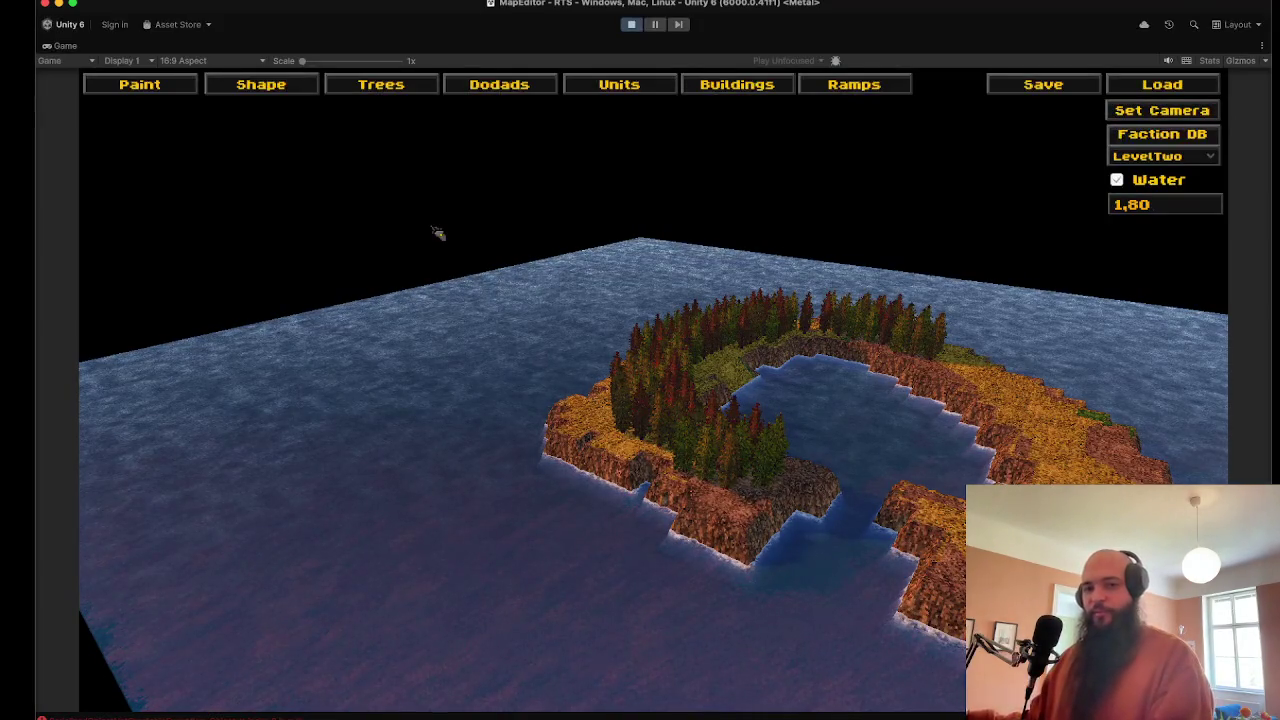
{"action": "mouse_move", "coordinate": [500, 470]}
{"action": "left_mouse_down"}
{"action": "mouse_move", "coordinate": [192, 578]}
{"action": "mouse_move", "coordinate": [528, 500]}
{"action": "mouse_move", "coordinate": [482, 450]}
{"action": "left_mouse_up"}
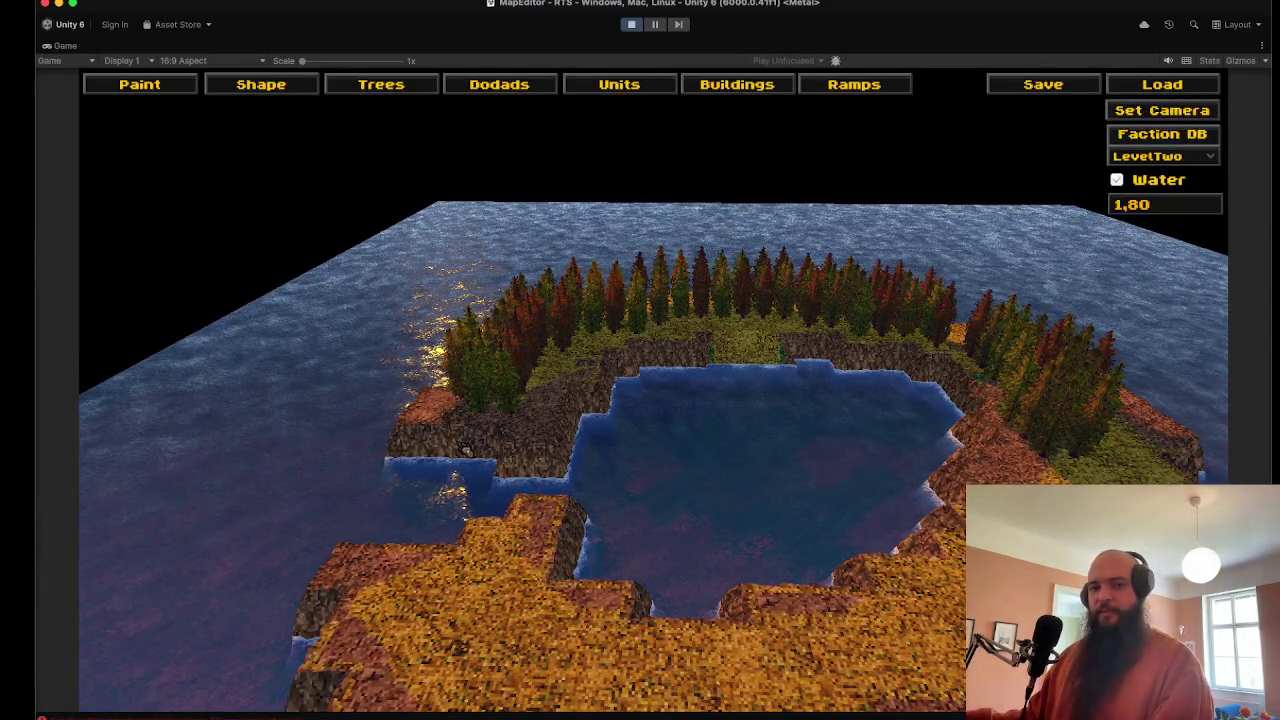
{"action": "key", "text": "q"}
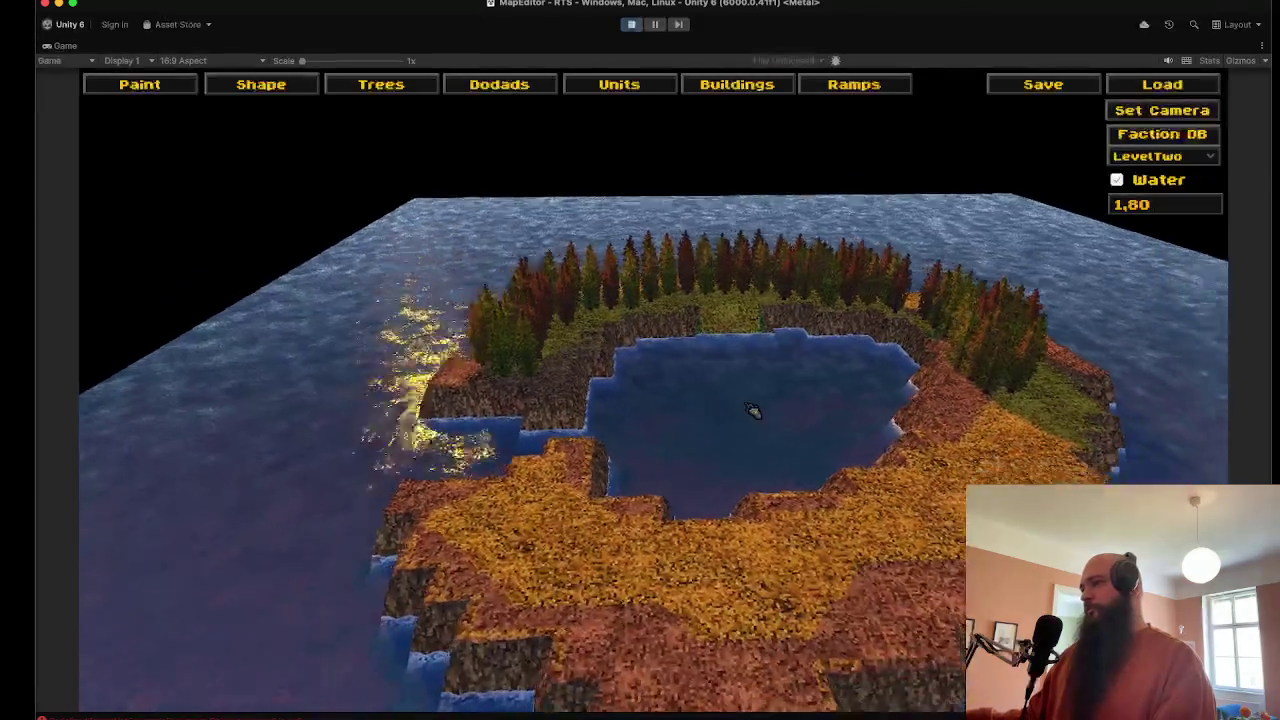
{"action": "key", "text": "q"}
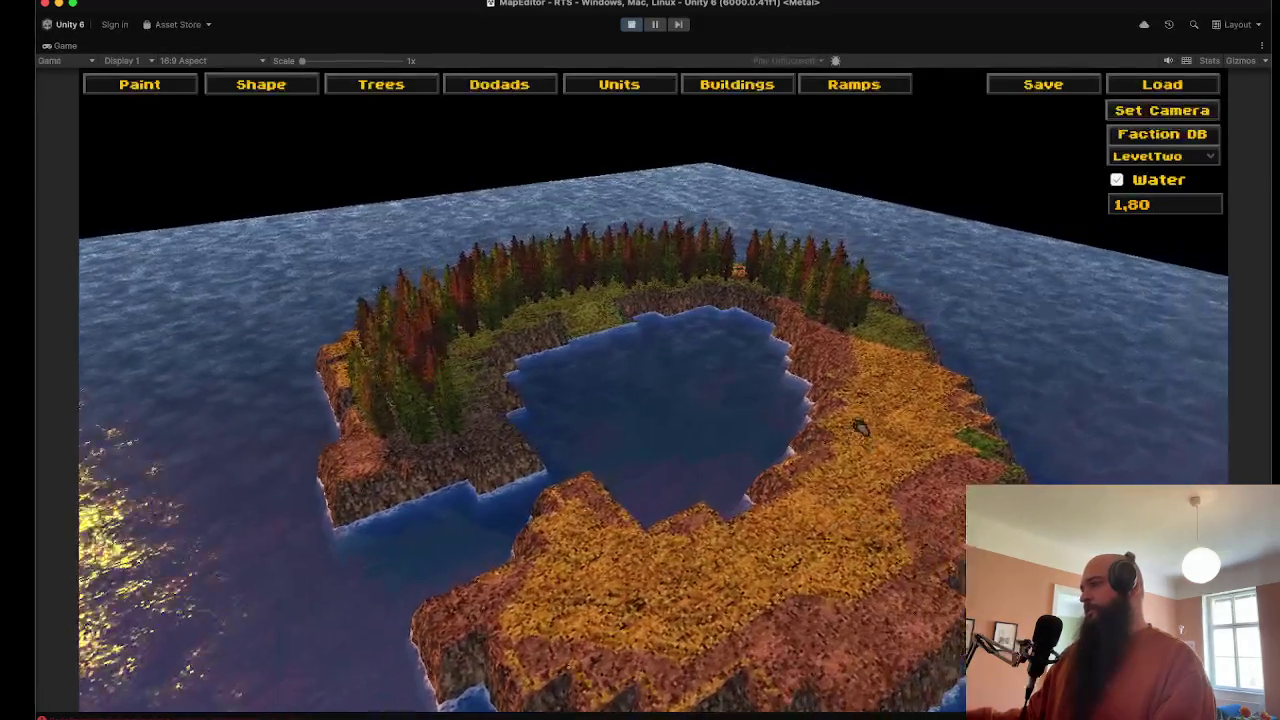
{"action": "key", "text": "q"}
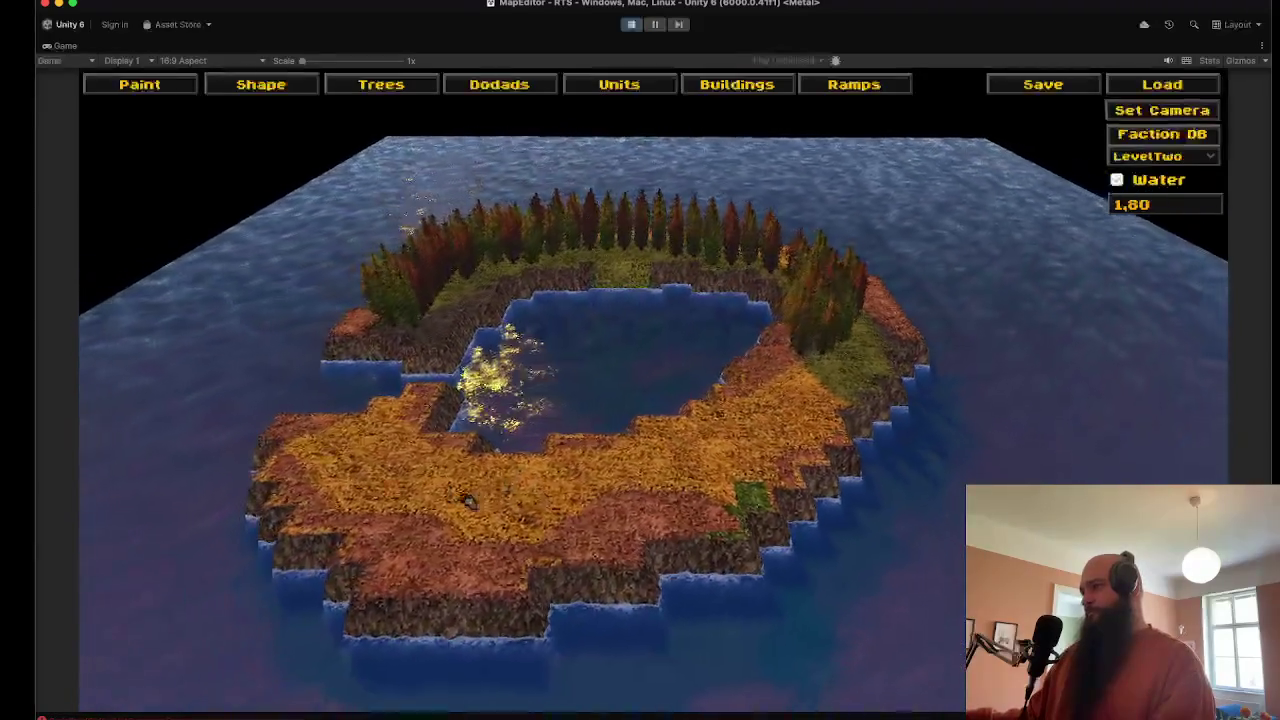
Step: Stop play mode, open and save the LevelLoader scene, select LevelLoader, and press Play
{"action": "left_click", "coordinate": [630, 23]}
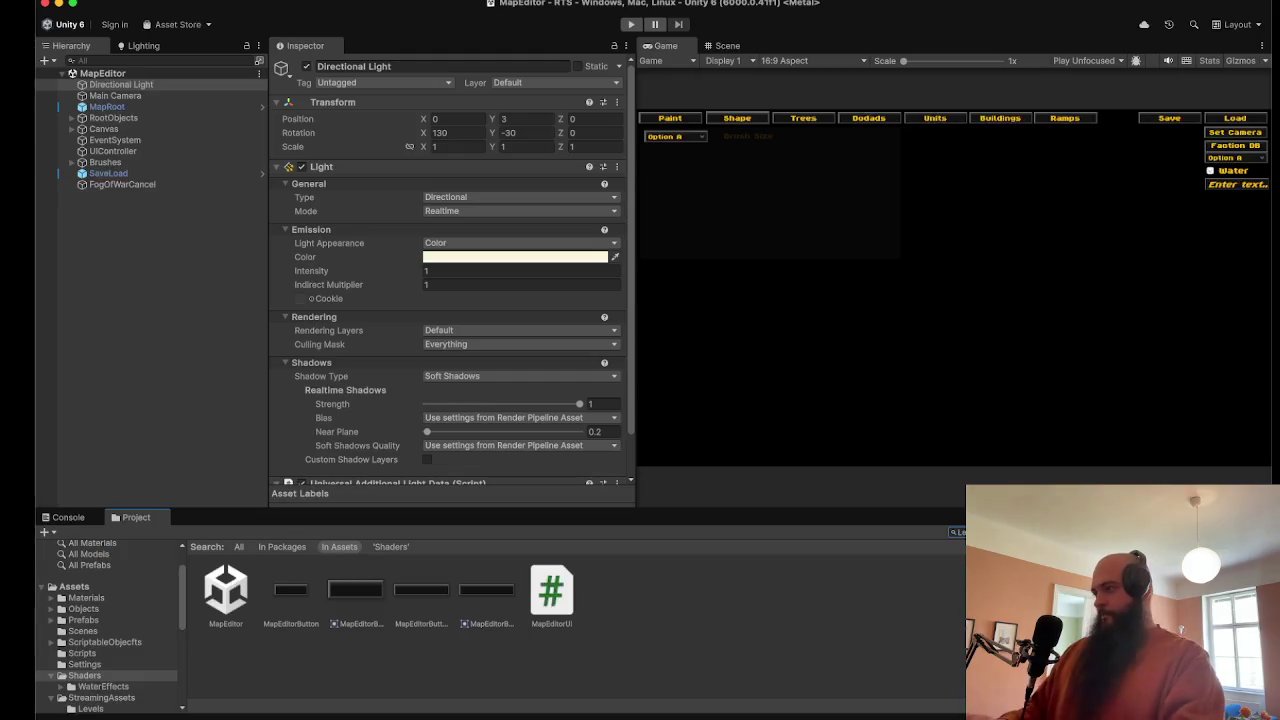
{"action": "double_click", "coordinate": [291, 590]}
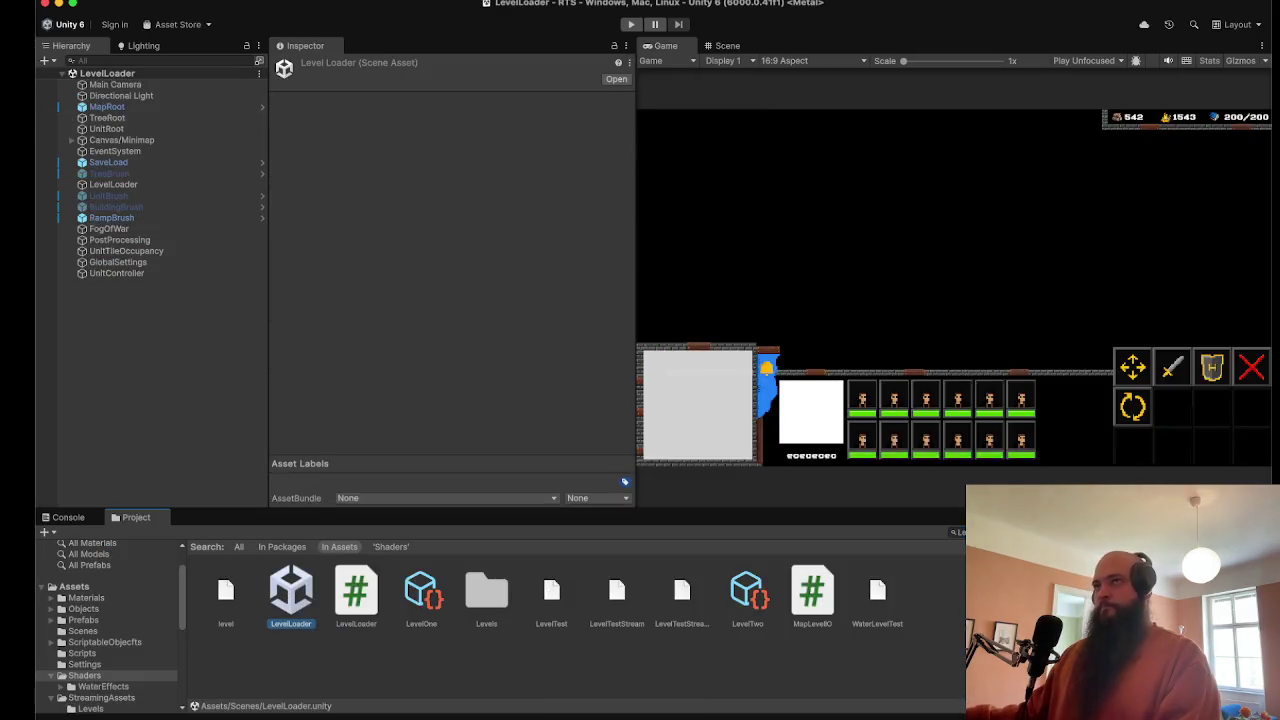
{"action": "left_click", "coordinate": [80, 2]}
{"action": "left_click", "coordinate": [85, 57]}
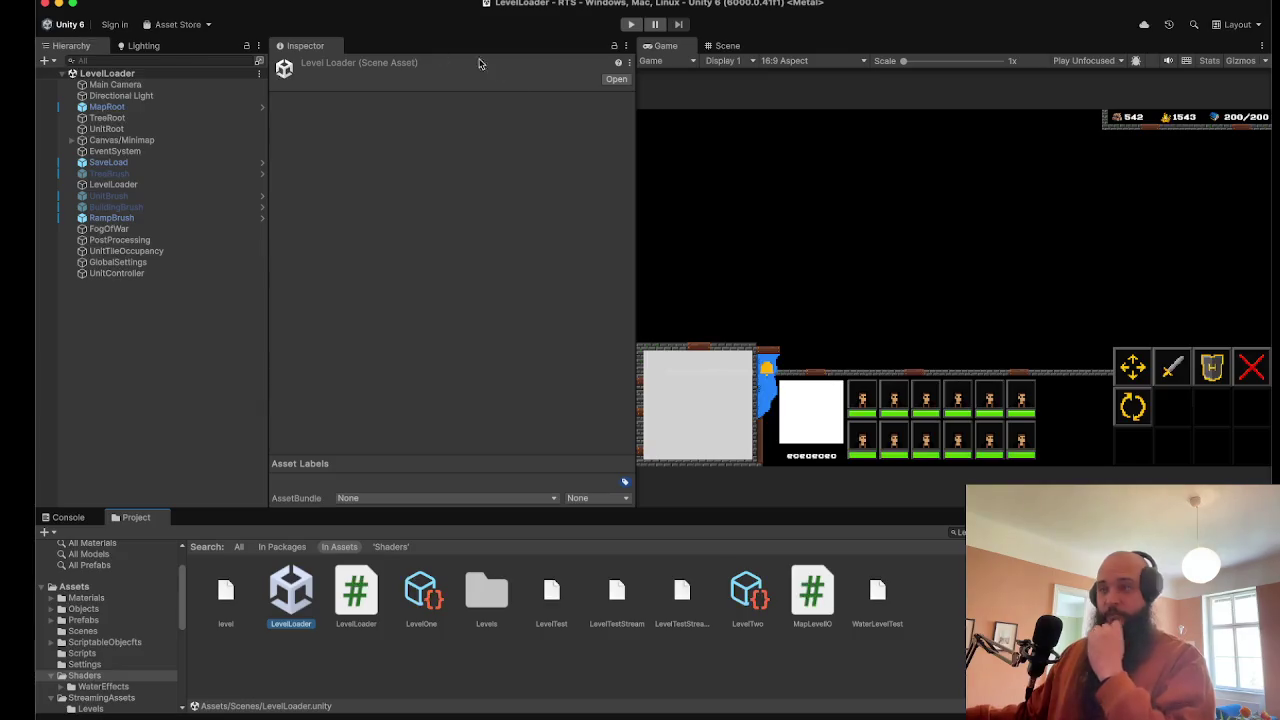
{"action": "left_click", "coordinate": [157, 185]}
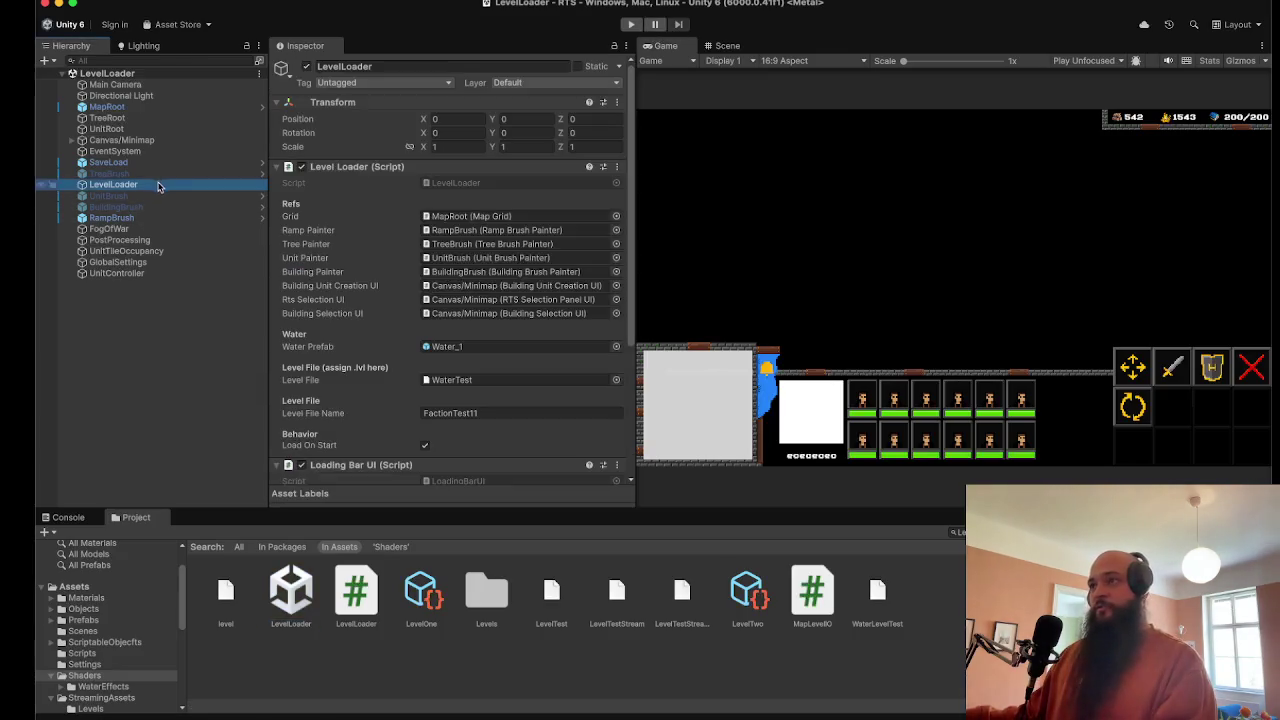
{"action": "left_click", "coordinate": [639, 24]}
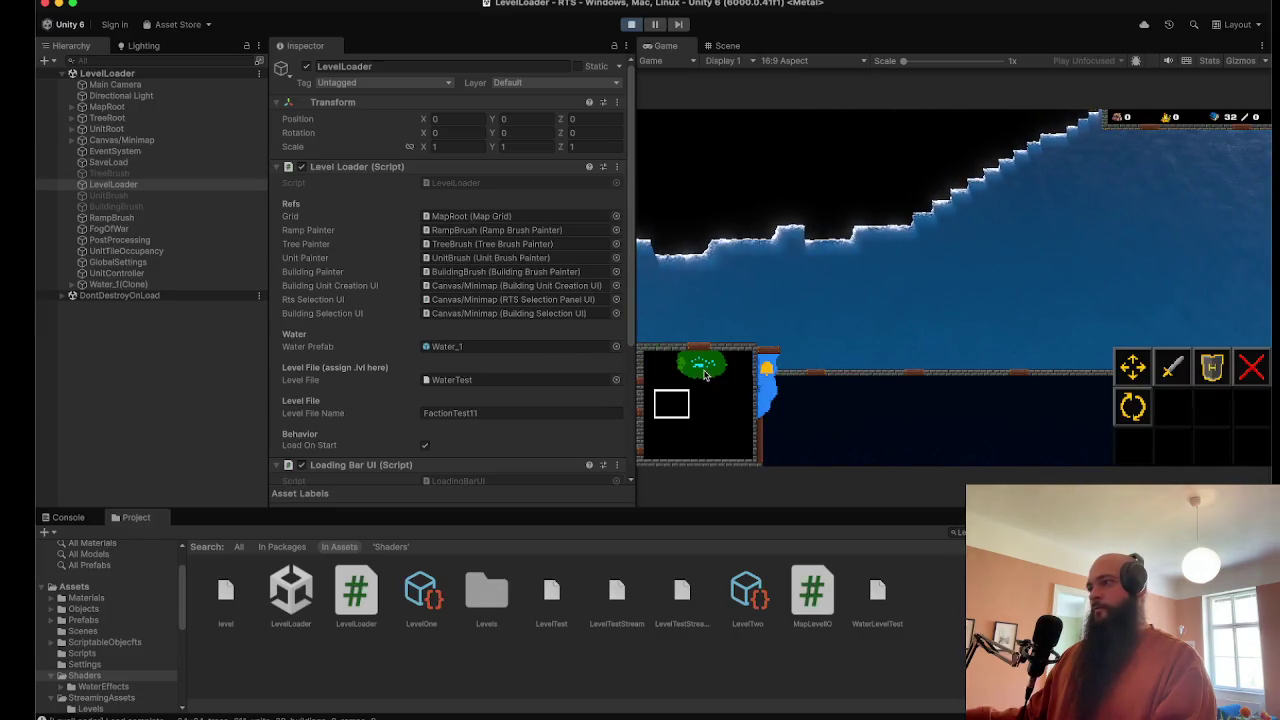
Step: Jump to the grassland via the minimap, box-select the soldiers, and pause the game
{"action": "left_click", "coordinate": [704, 373]}
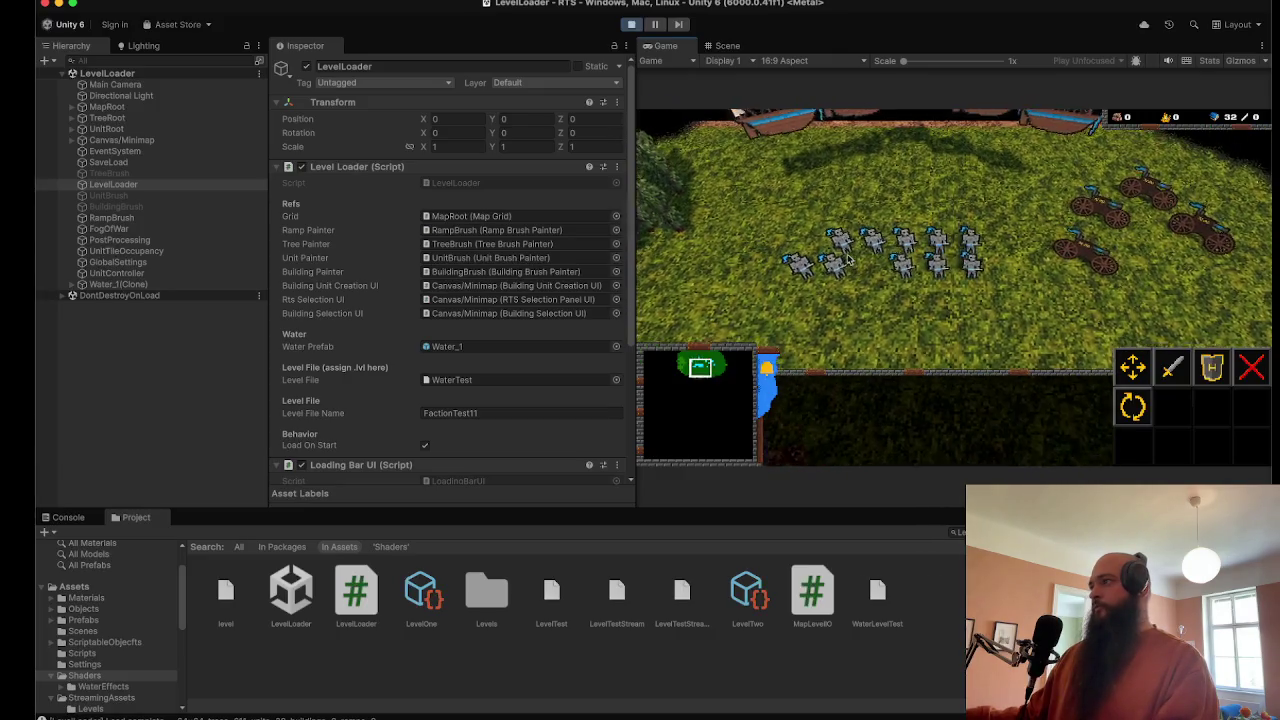
{"action": "left_click_drag", "start_coordinate": [785, 235], "coordinate": [985, 310]}
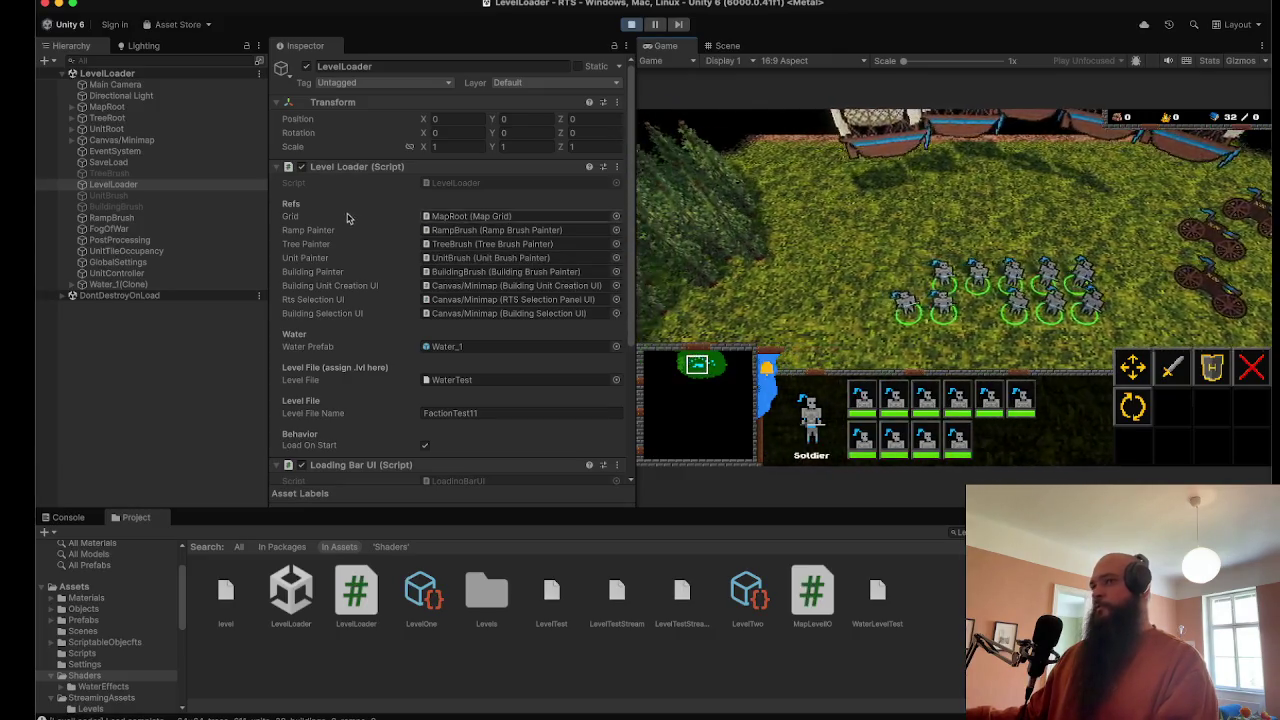
{"action": "left_click", "coordinate": [656, 24]}
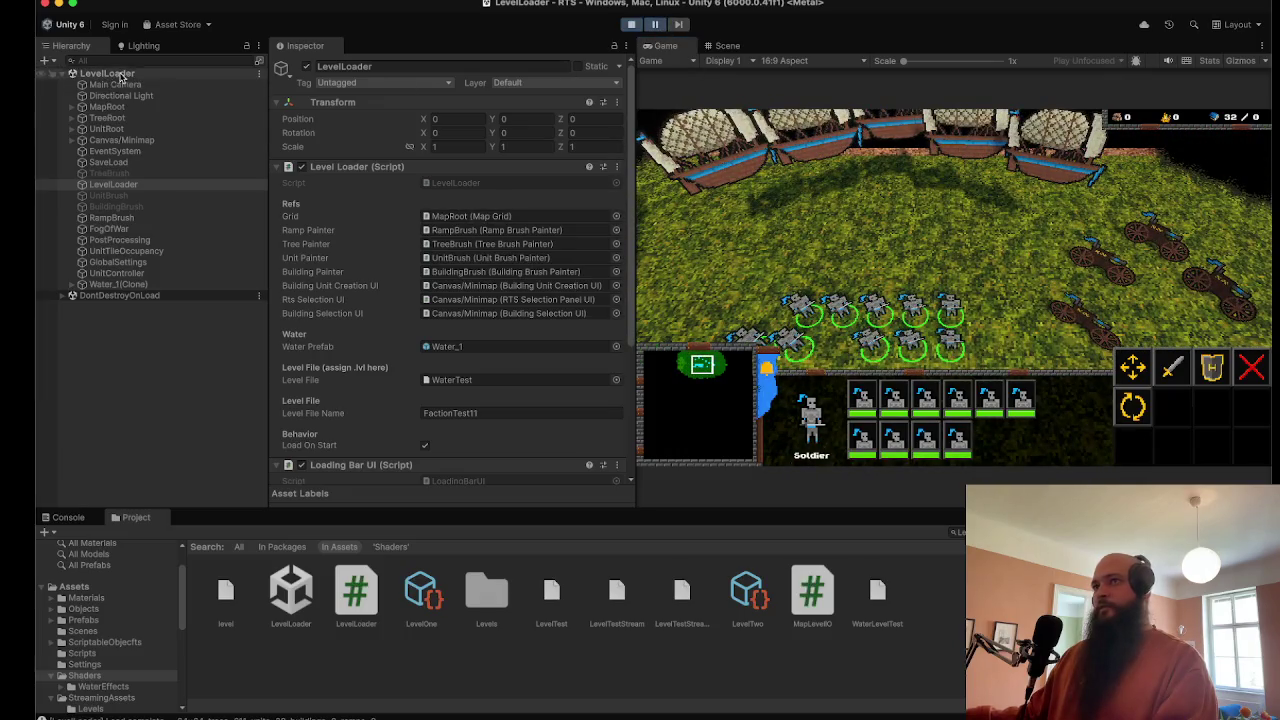
Step: Expand UnitRoot and select Soldier_Unit_16_7 through Soldier_Unit_34_54, then show the Scene view
{"action": "left_click", "coordinate": [73, 129]}
{"action": "scroll", "coordinate": [150, 300], "scroll_direction": "down", "scroll_amount": 5}
{"action": "scroll", "coordinate": [183, 342], "scroll_direction": "up", "scroll_amount": 5}
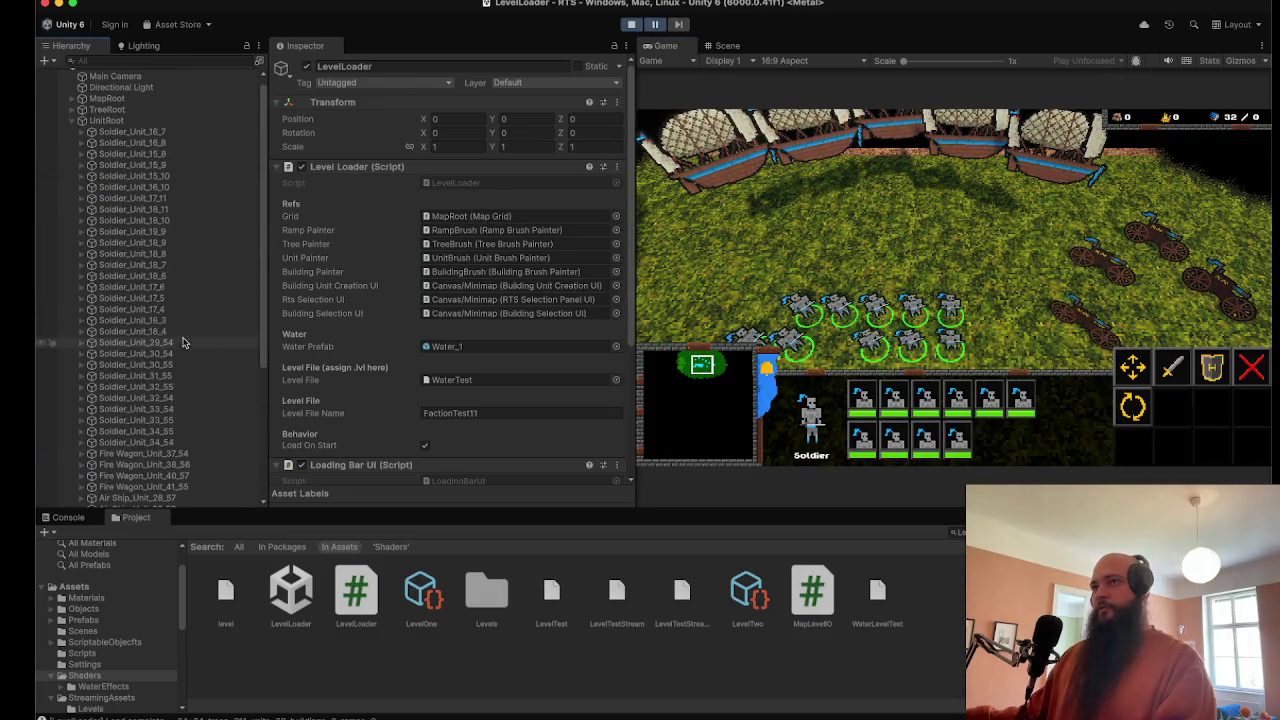
{"action": "left_click", "coordinate": [148, 131]}
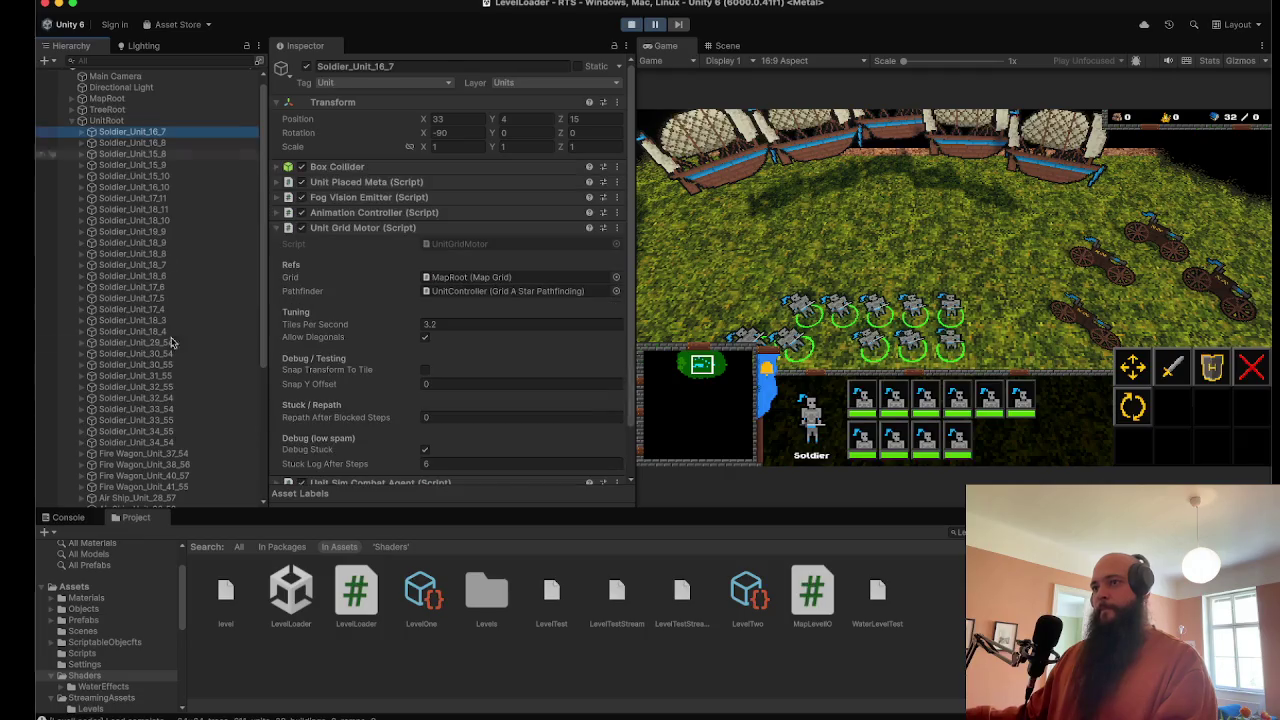
{"action": "left_click", "coordinate": [172, 441], "text": "shift"}
{"action": "left_click", "coordinate": [720, 45]}
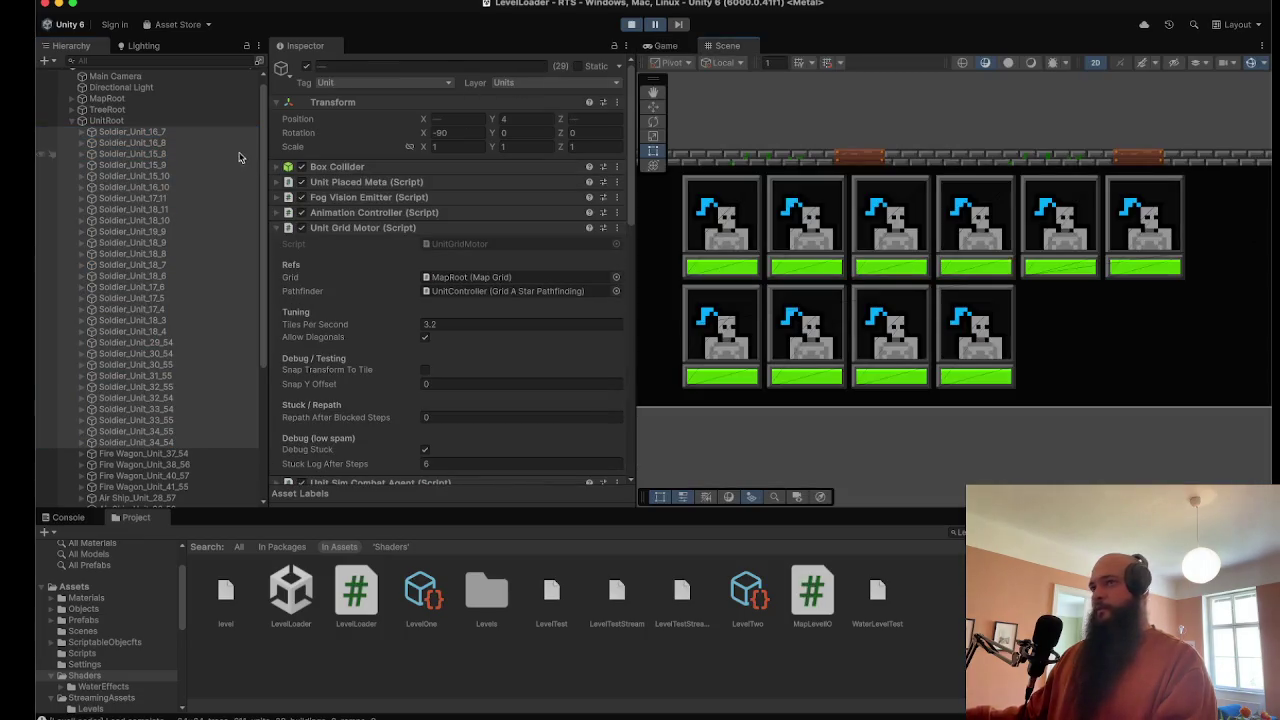
Step: Frame Soldier_Unit_16_7, select soldiers through Soldier_Unit_34_54, and turn the Scene view to 3D
{"action": "double_click", "coordinate": [217, 133]}
{"action": "left_click", "coordinate": [150, 441], "text": "shift"}
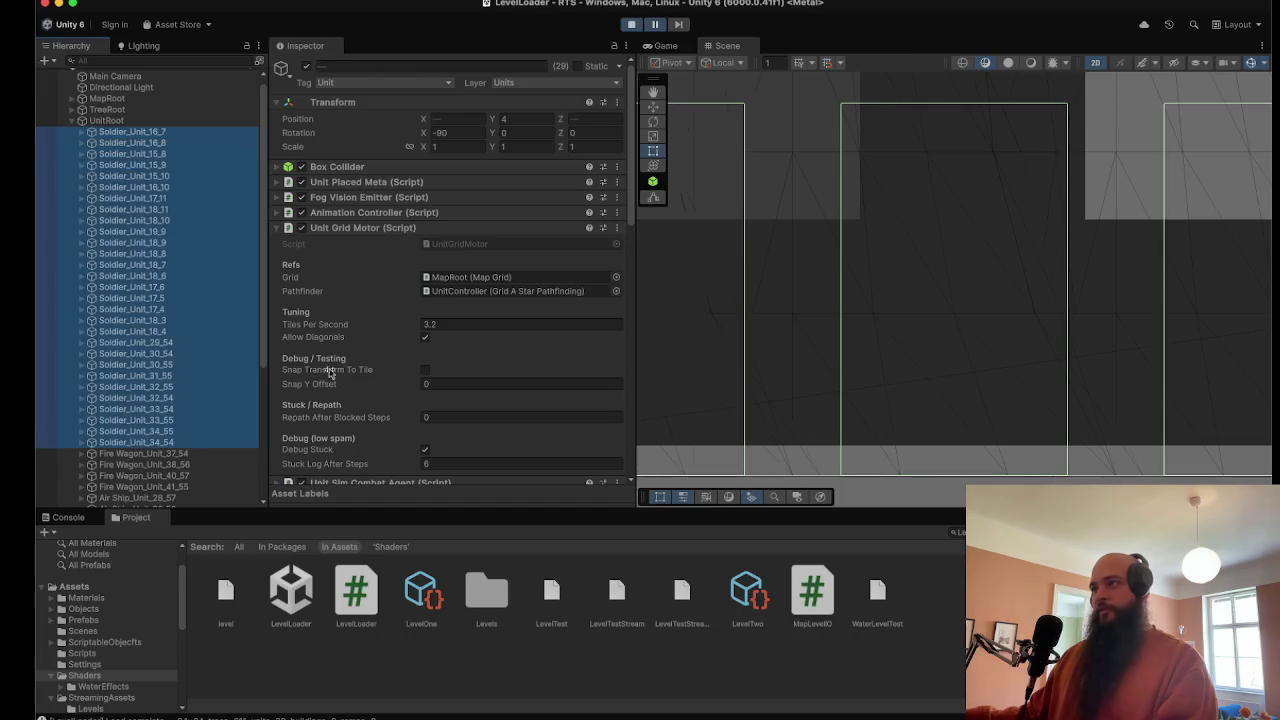
{"action": "left_click", "coordinate": [1096, 63]}
{"action": "scroll", "coordinate": [915, 401], "scroll_direction": "down", "scroll_amount": 5}
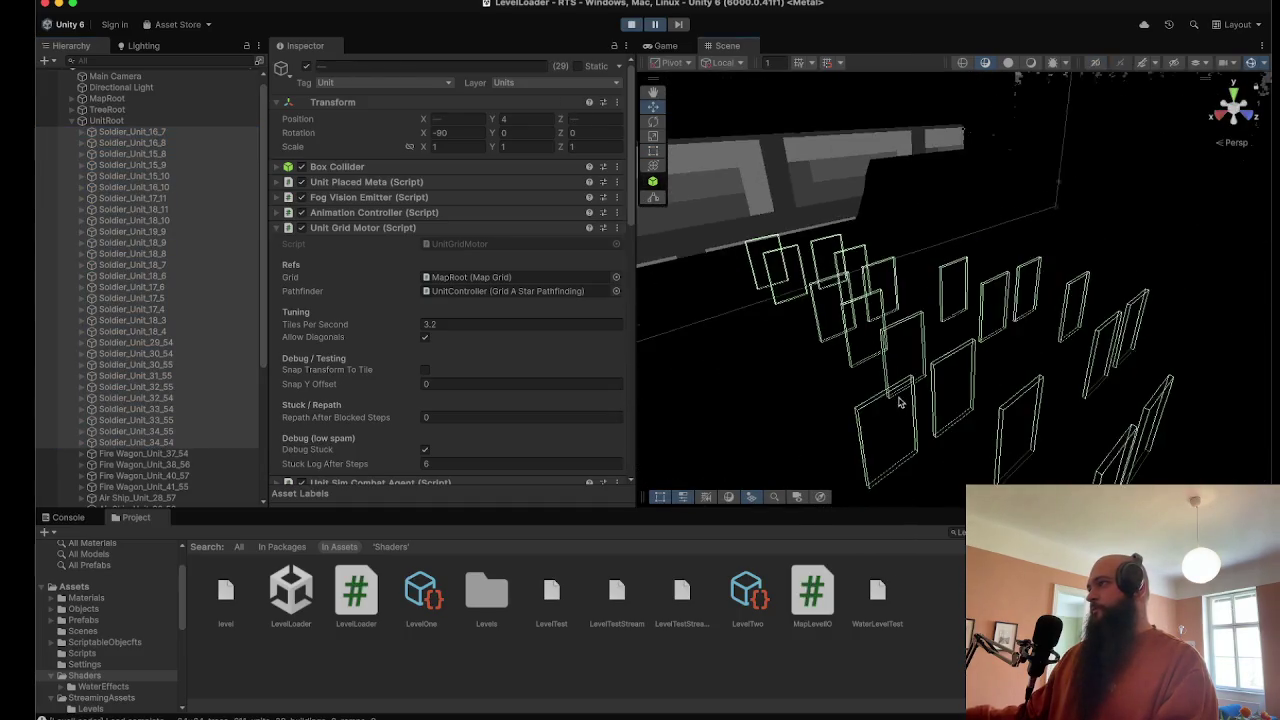
{"action": "scroll", "coordinate": [897, 401], "scroll_direction": "down", "scroll_amount": 5}
Step: Frame Soldier_Unit_33_54, multi-select soldiers from Soldier_Unit_34_54 upward, and return to the Game view
{"action": "left_click", "coordinate": [140, 187]}
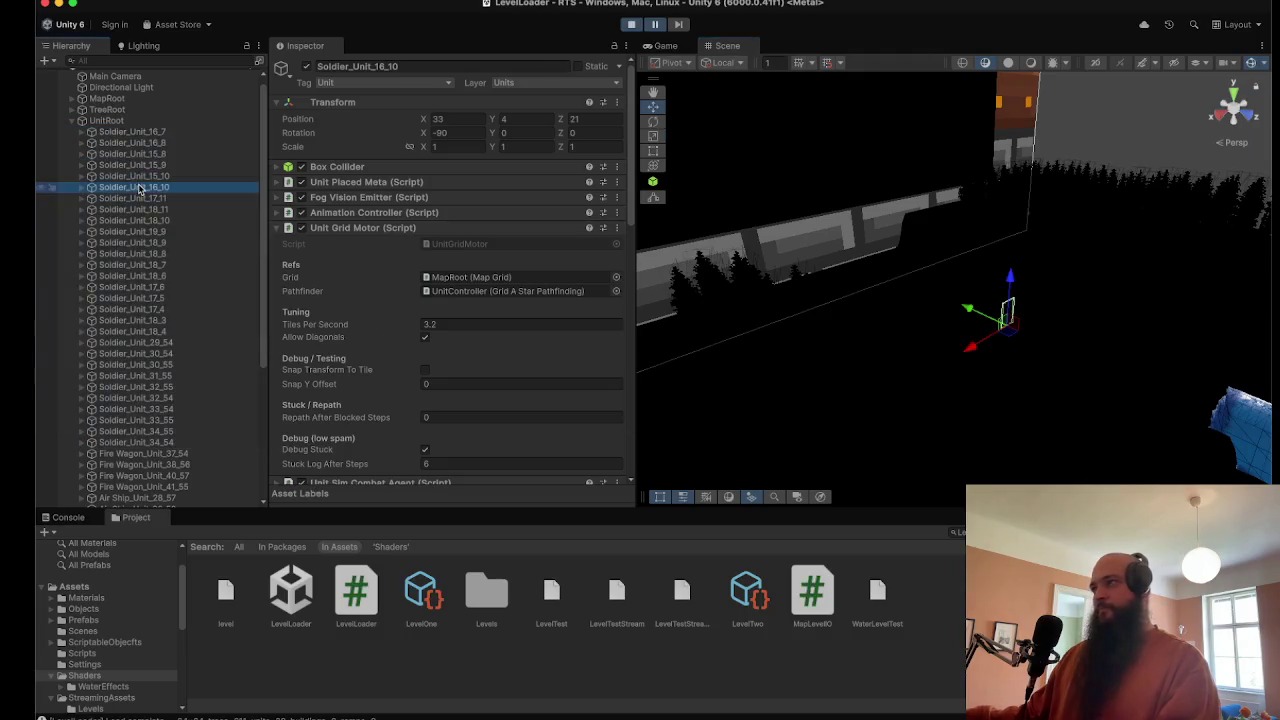
{"action": "double_click", "coordinate": [154, 409]}
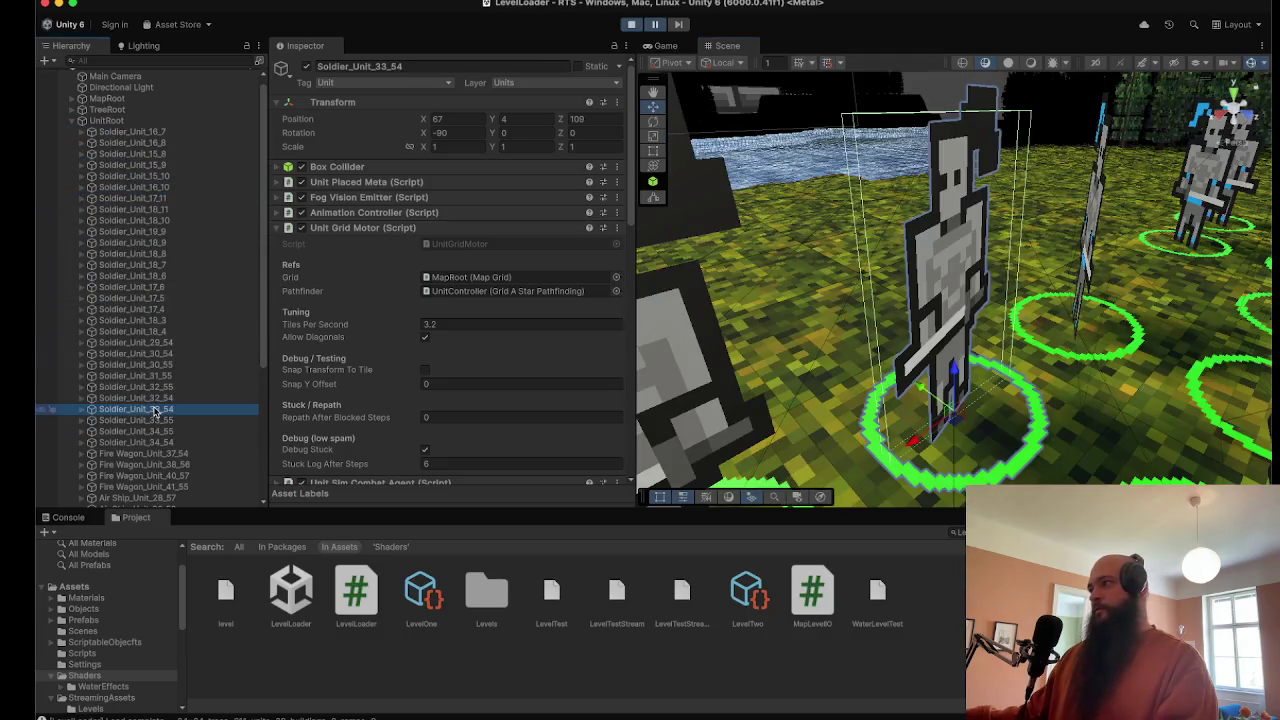
{"action": "scroll", "coordinate": [876, 350], "scroll_direction": "down", "scroll_amount": 10}
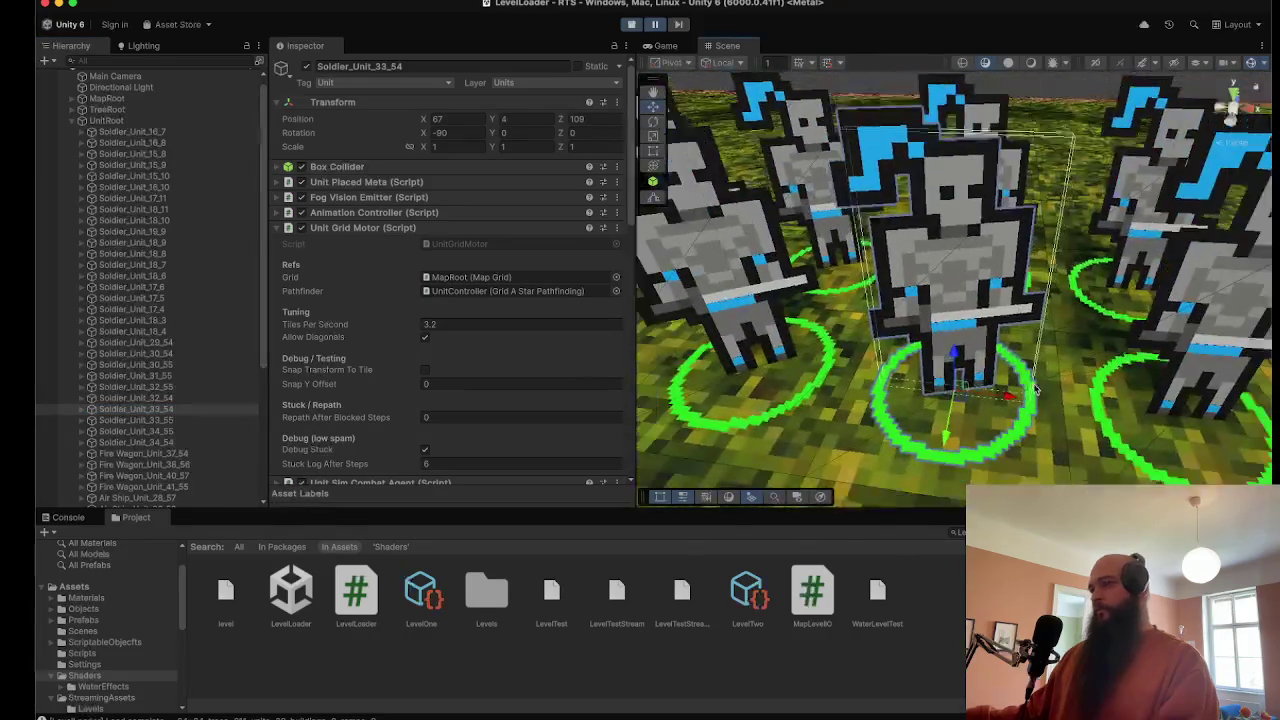
{"action": "scroll", "coordinate": [1001, 392], "scroll_direction": "down", "scroll_amount": 5}
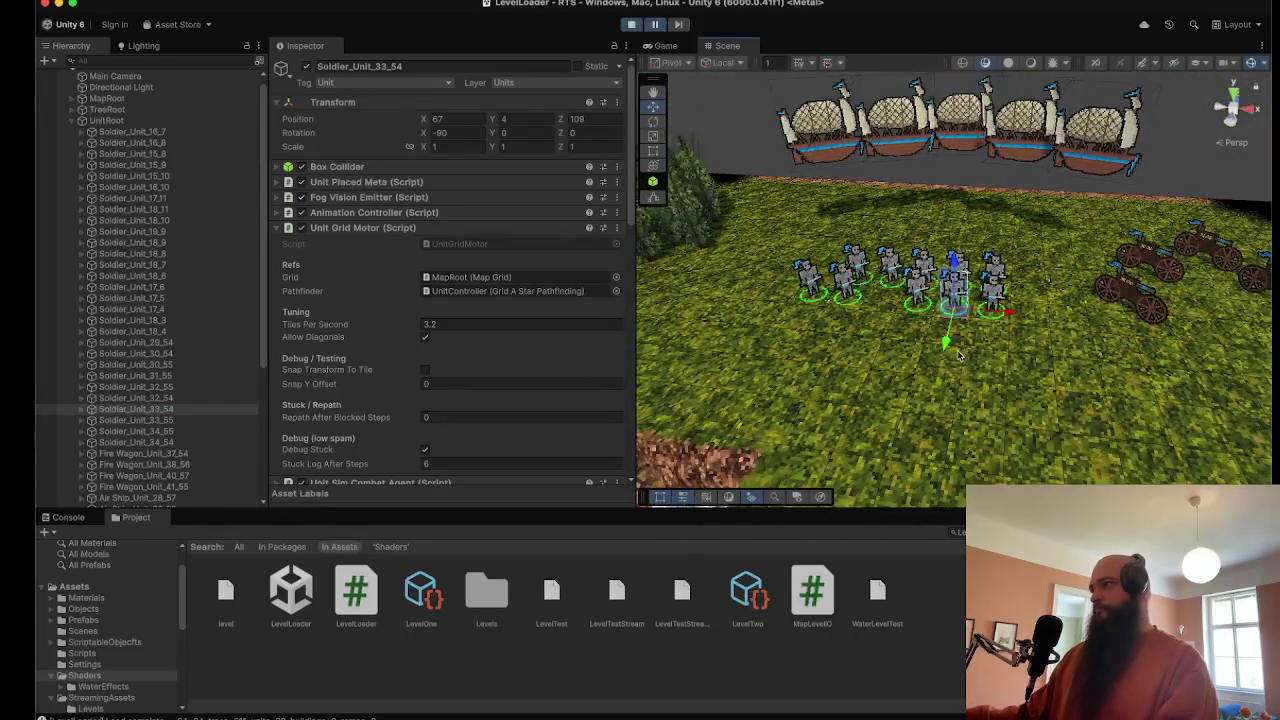
{"action": "left_click", "coordinate": [152, 442]}
{"action": "left_click", "coordinate": [162, 375], "text": "shift"}
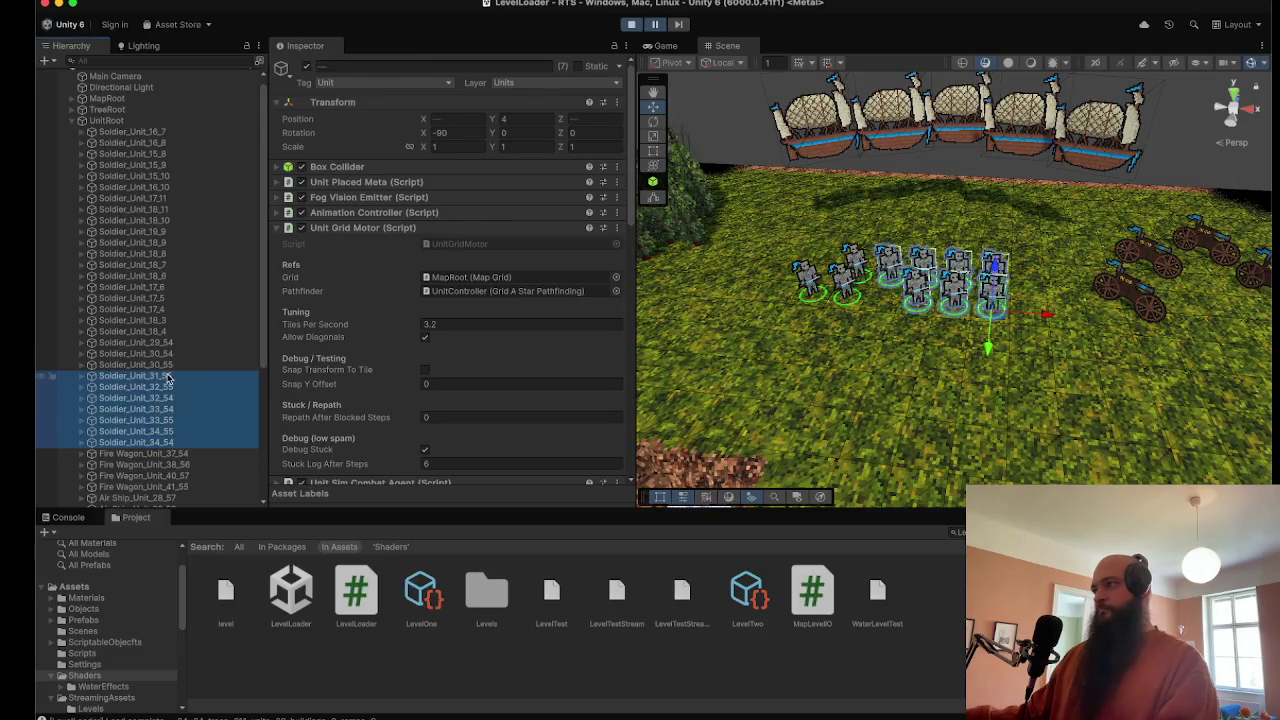
{"action": "left_click", "coordinate": [168, 364], "text": "shift"}
{"action": "left_click", "coordinate": [176, 353], "text": "shift"}
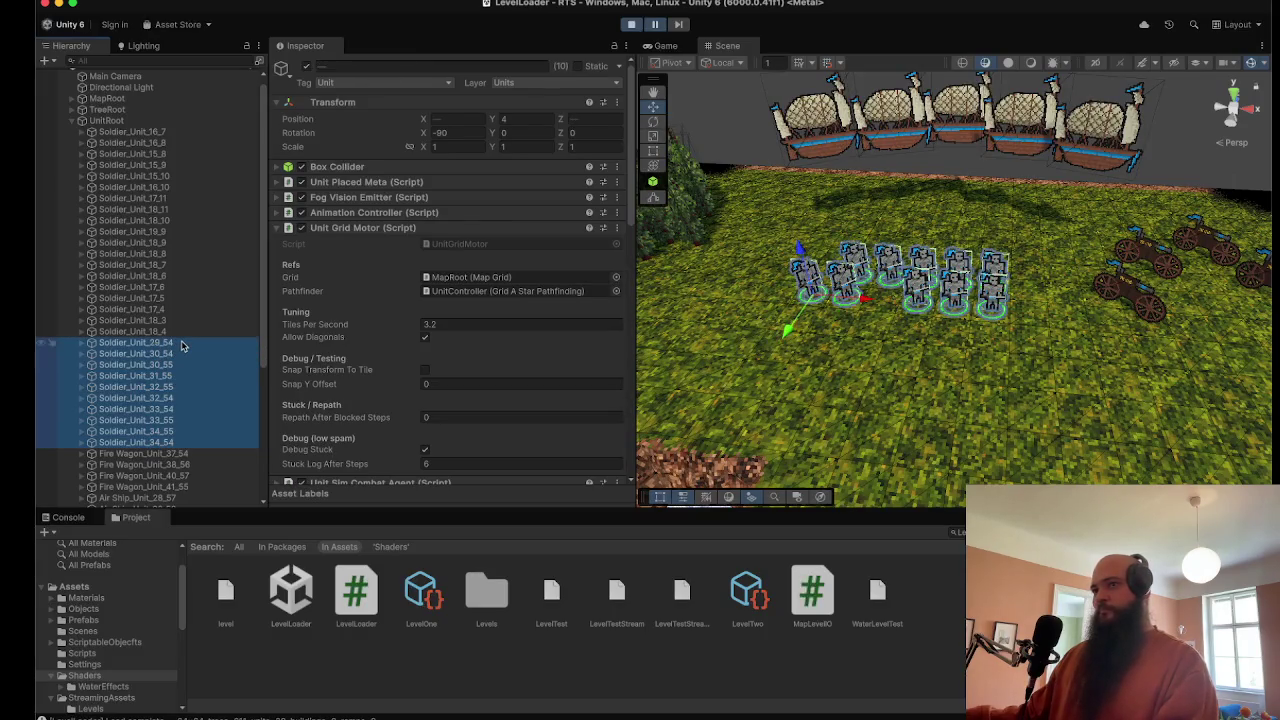
{"action": "scroll", "coordinate": [817, 336], "scroll_direction": "up", "scroll_amount": 3}
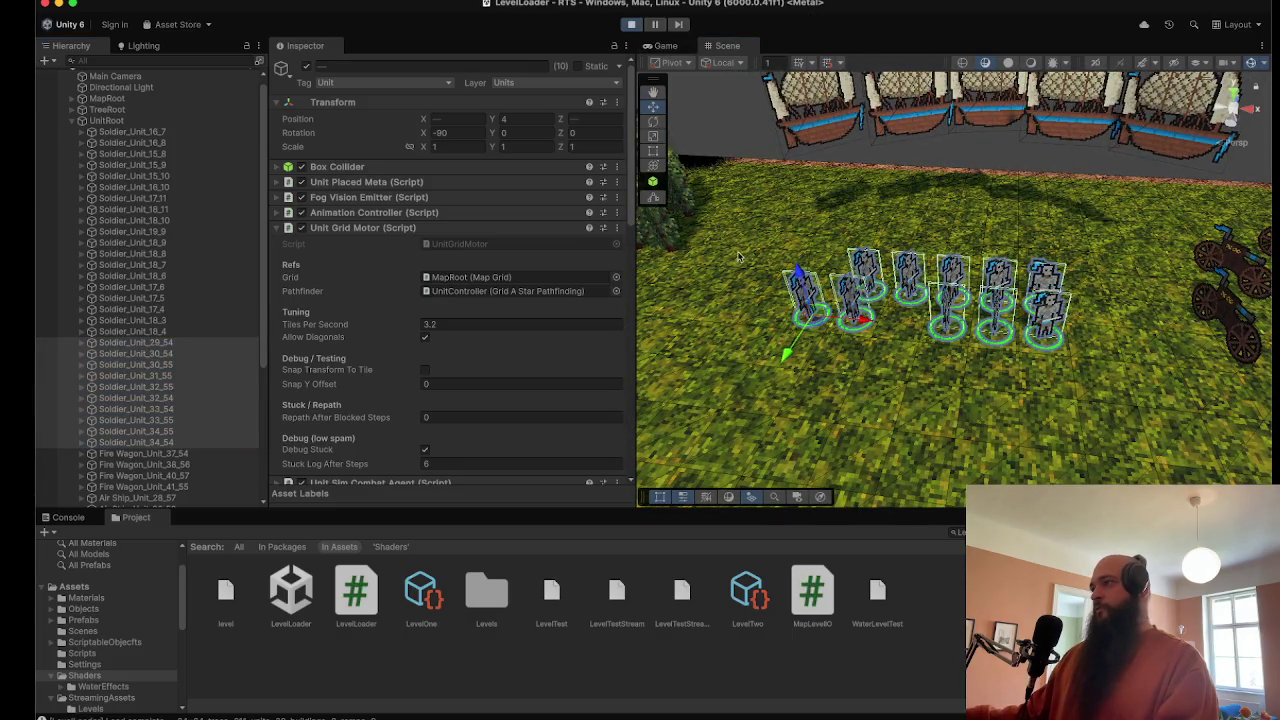
{"action": "left_click", "coordinate": [670, 50]}
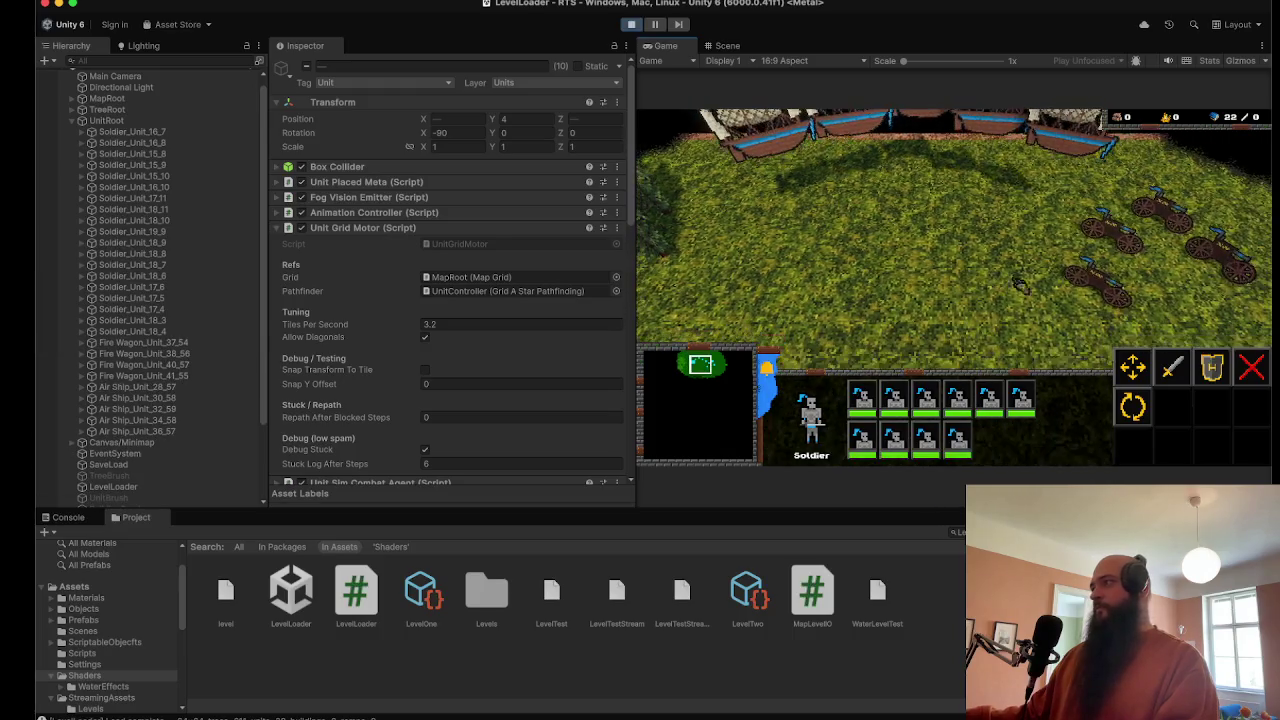
Step: Select the fire wagon group with key 2, move them twice, and unpause the game
{"action": "key", "text": "2"}
{"action": "right_click", "coordinate": [912, 258]}
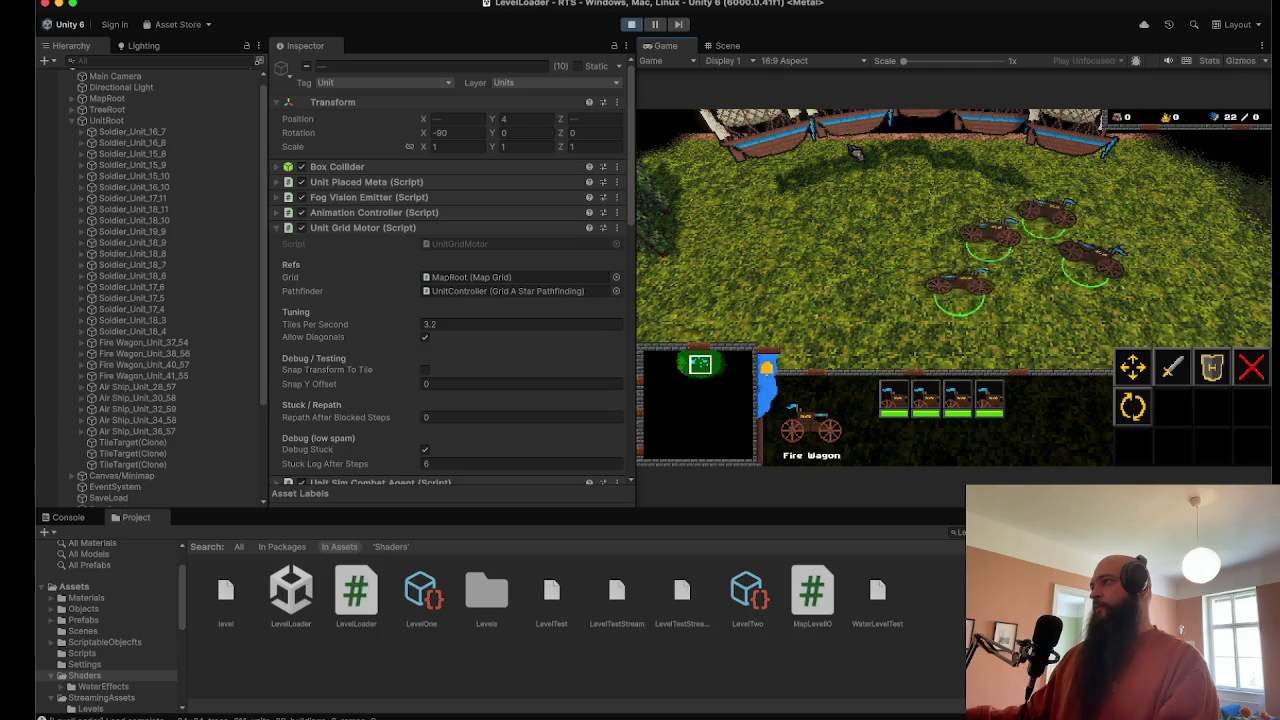
{"action": "right_click", "coordinate": [960, 197]}
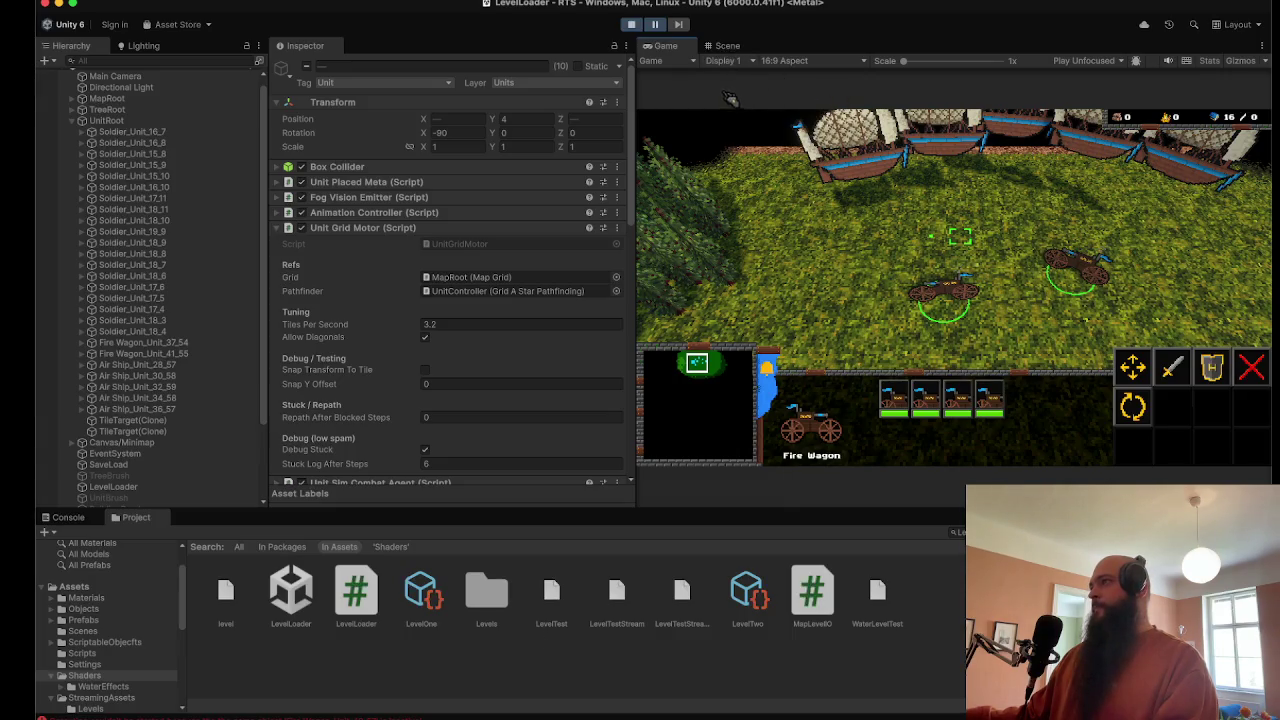
{"action": "left_click", "coordinate": [655, 25]}
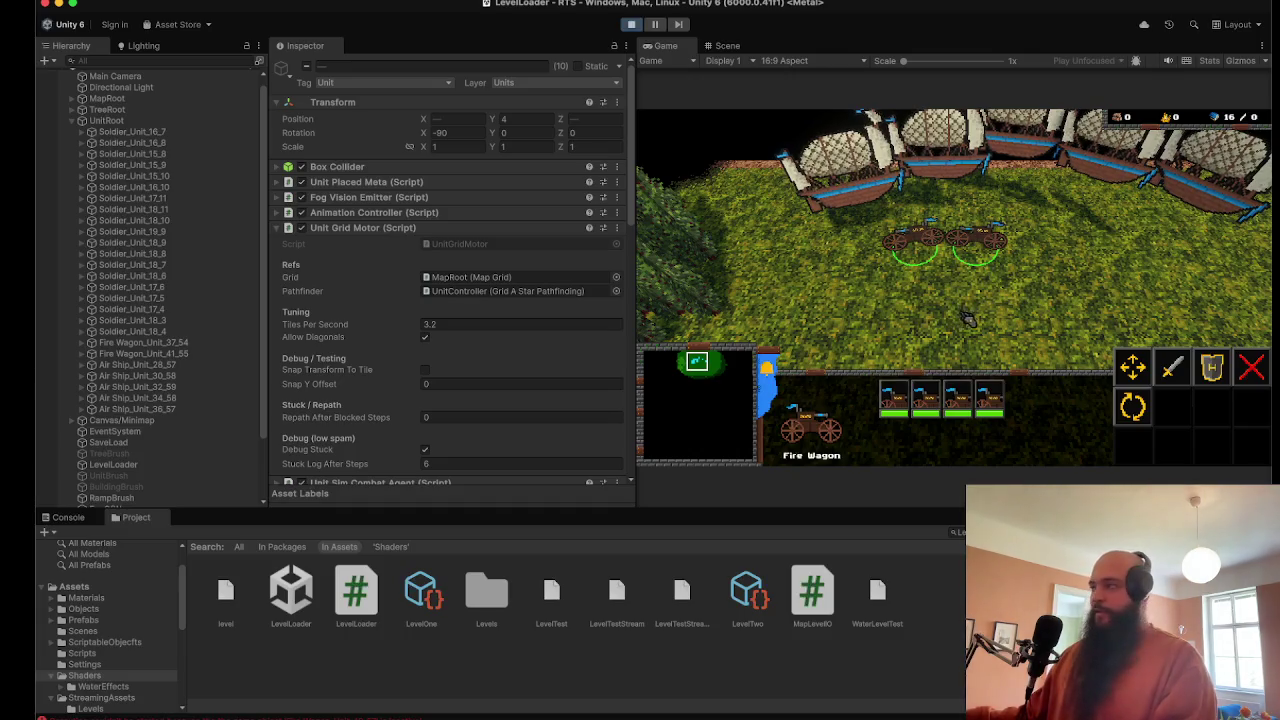
Step: Move individual fire wagons, then a box-selected pair, to new spots on the field
{"action": "left_click", "coordinate": [1002, 295]}
{"action": "right_click", "coordinate": [940, 270]}
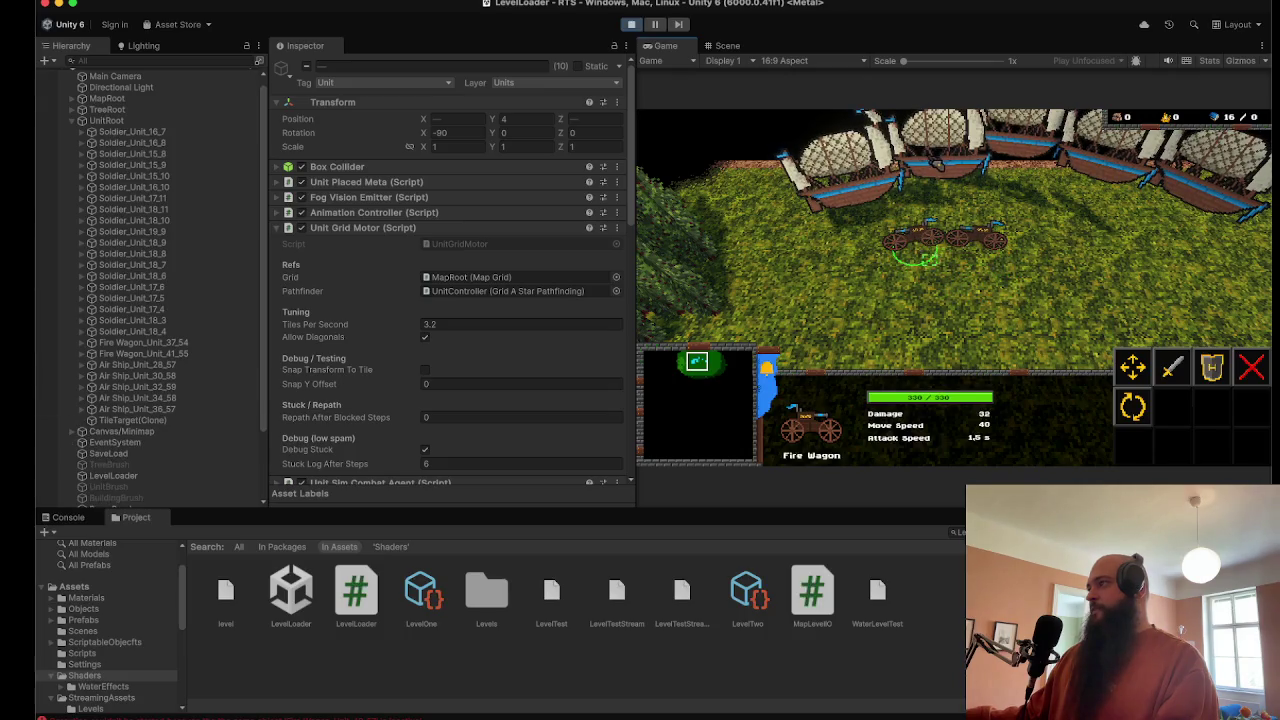
{"action": "left_click", "coordinate": [984, 293]}
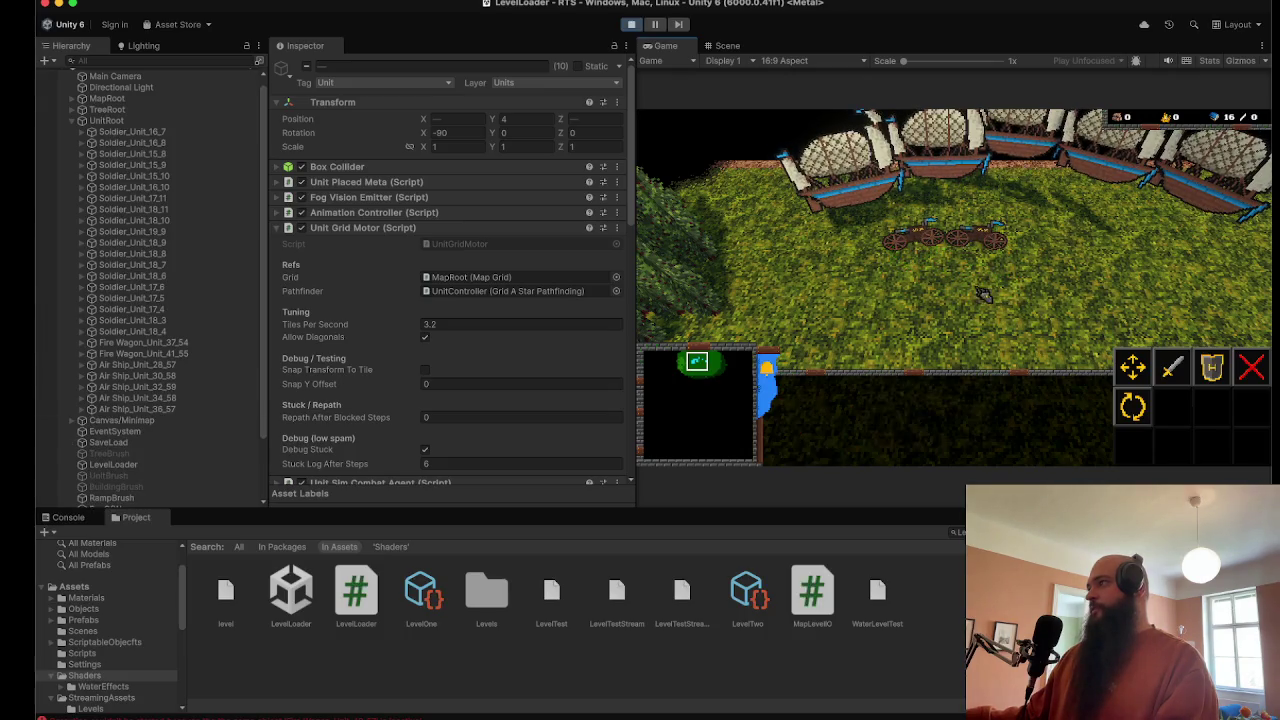
{"action": "left_click", "coordinate": [975, 237]}
{"action": "right_click", "coordinate": [1063, 309]}
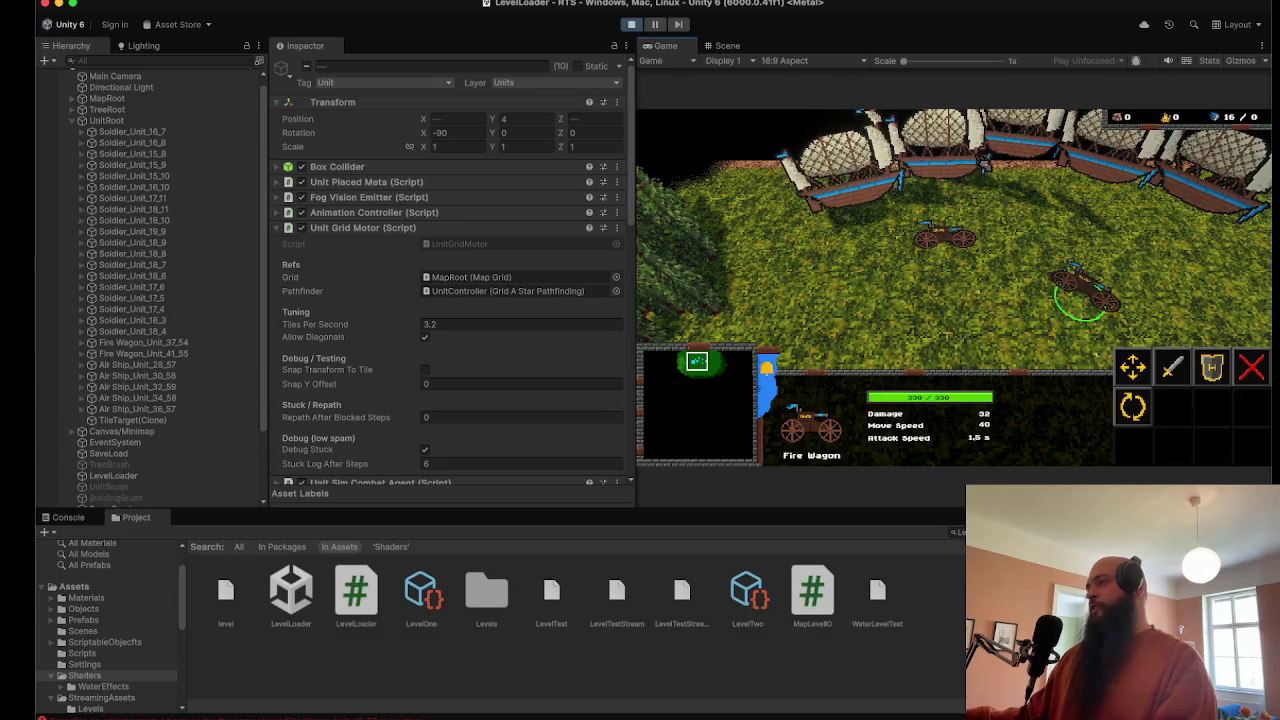
{"action": "right_click", "coordinate": [941, 250]}
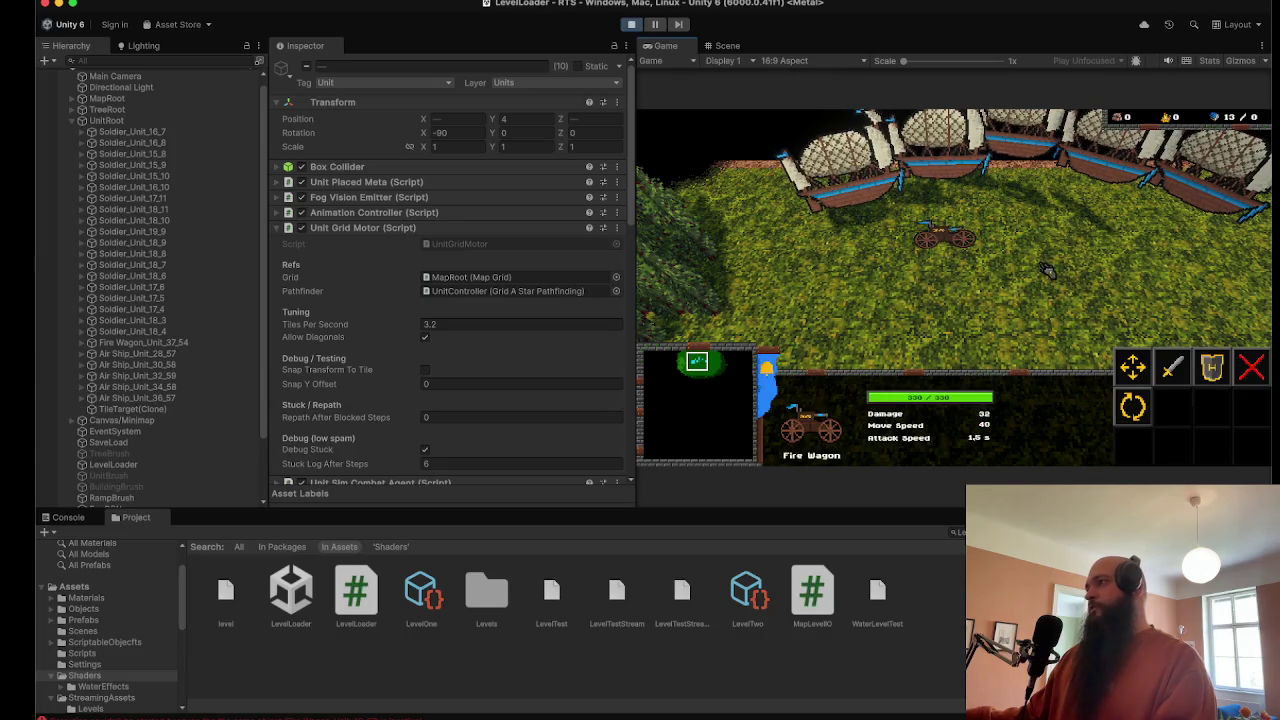
{"action": "left_click_drag", "start_coordinate": [990, 295], "coordinate": [900, 236]}
{"action": "right_click", "coordinate": [963, 200]}
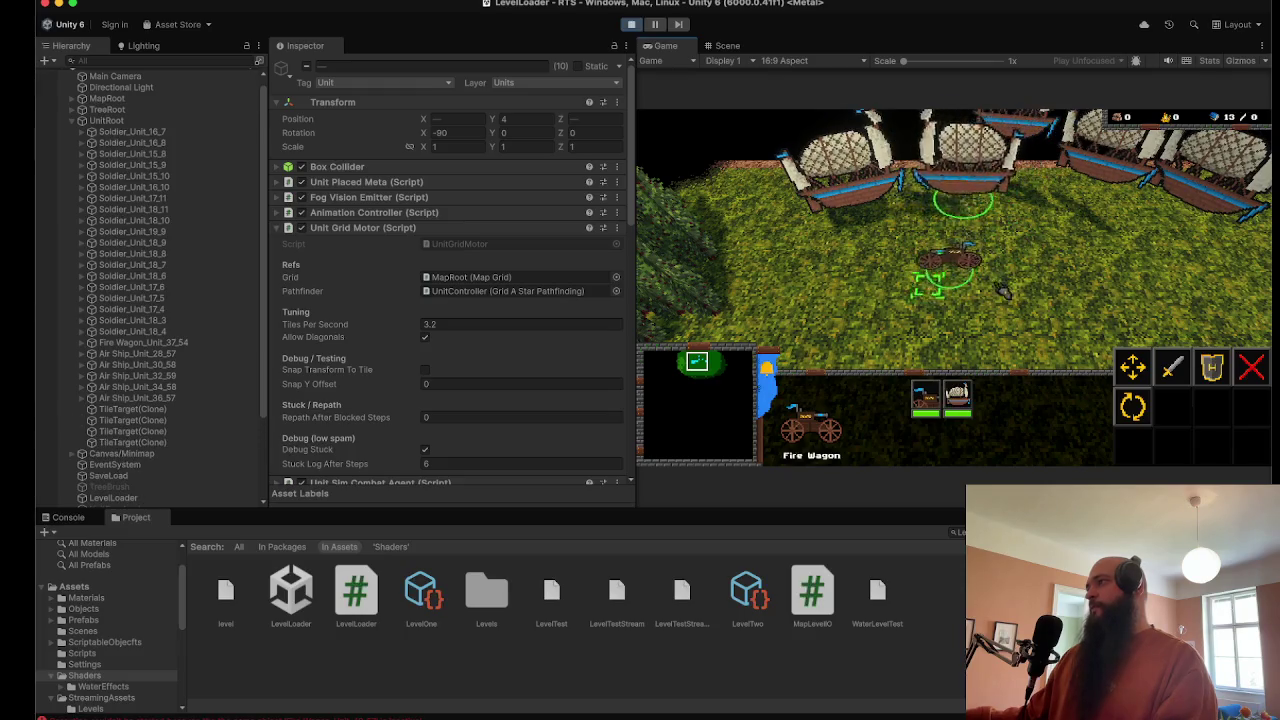
Step: Pan the camera right and south over the water and maximize the Game view
{"action": "key", "text": "d"}
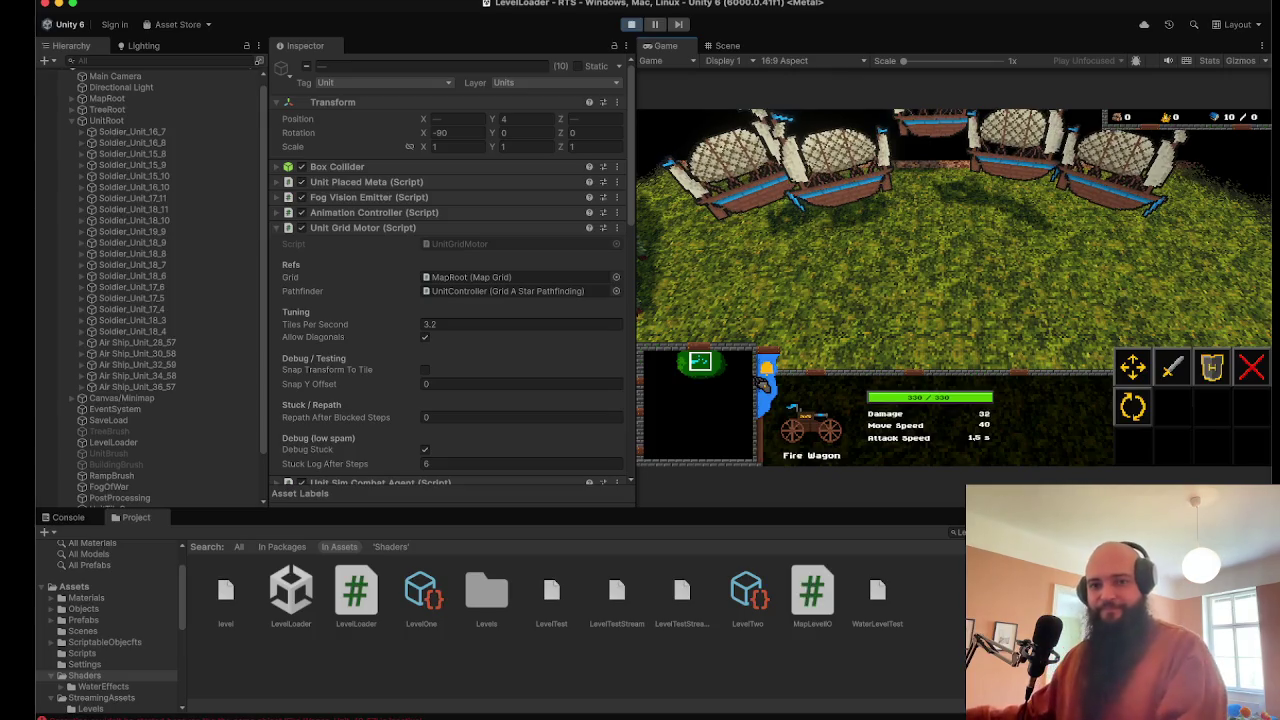
{"action": "key", "text": "d"}
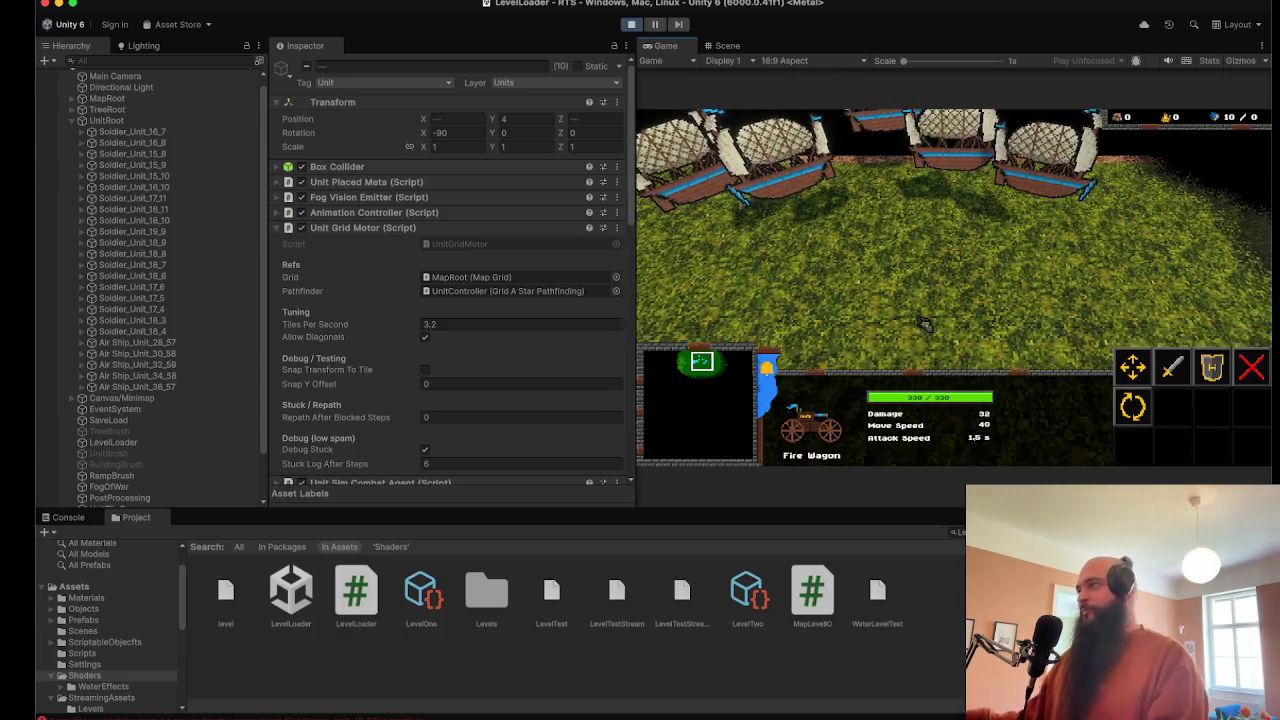
{"action": "key", "text": "s"}
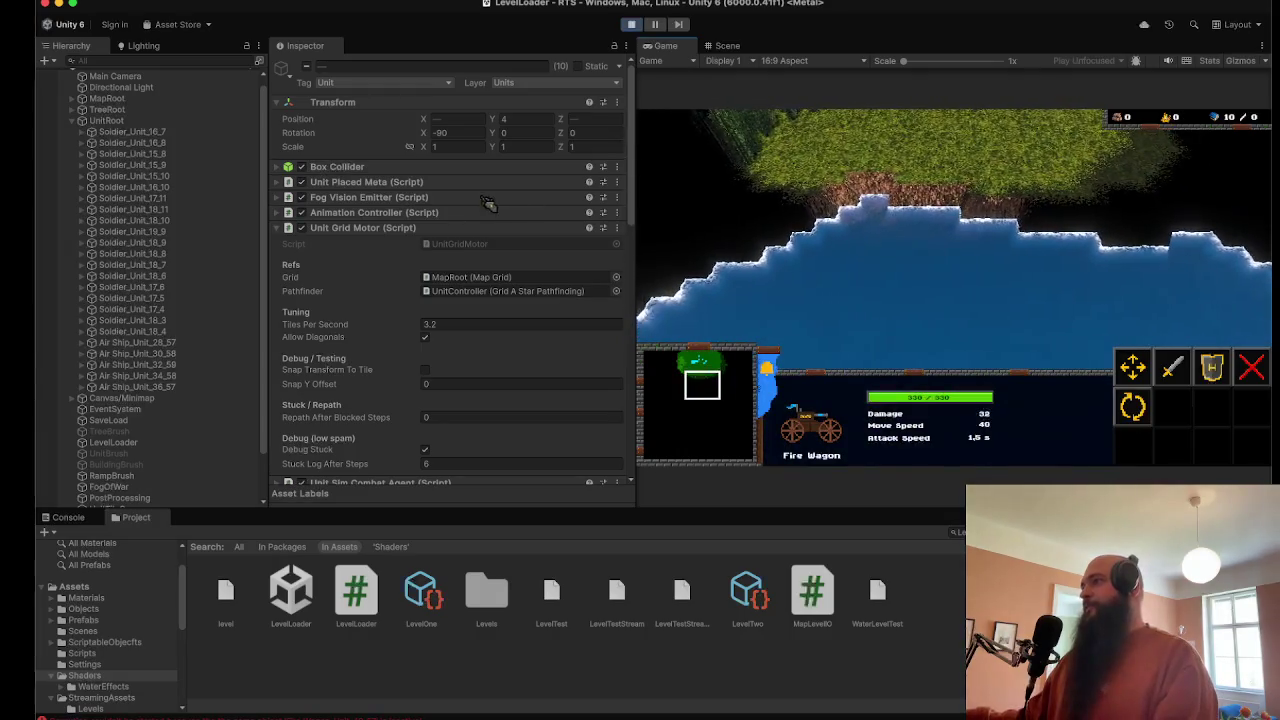
{"action": "double_click", "coordinate": [665, 45]}
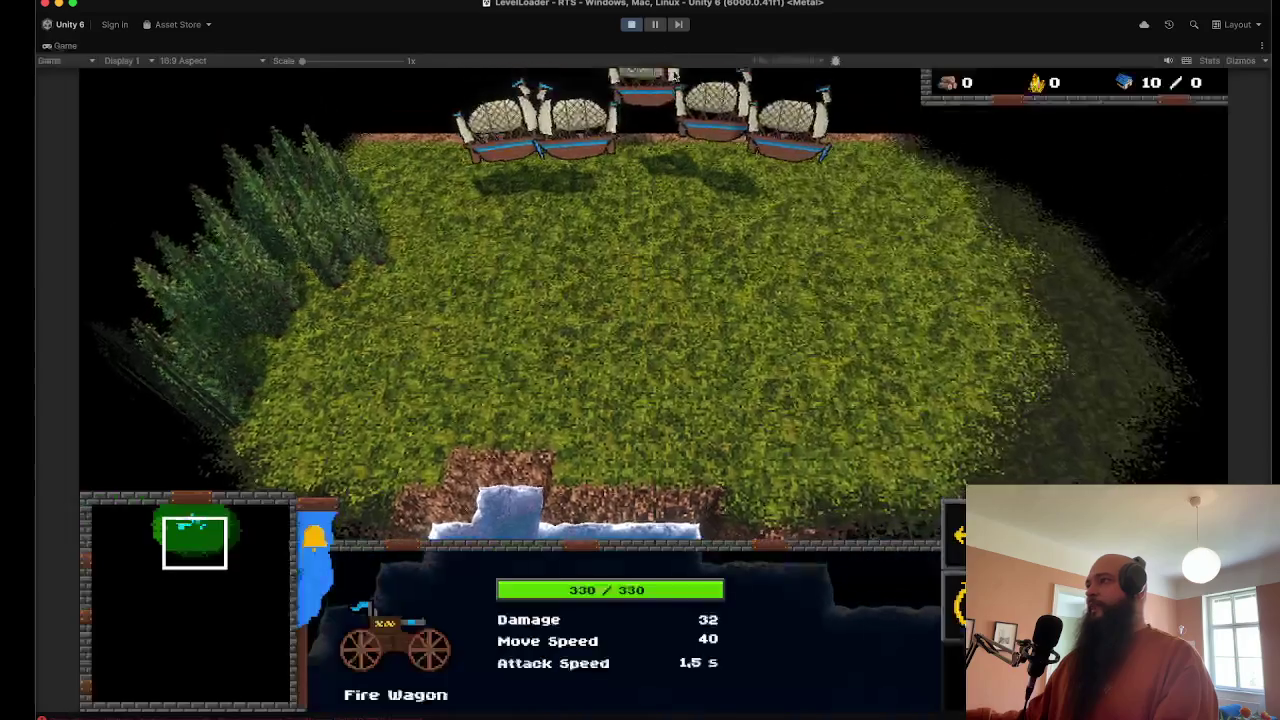
{"action": "key", "text": "s"}
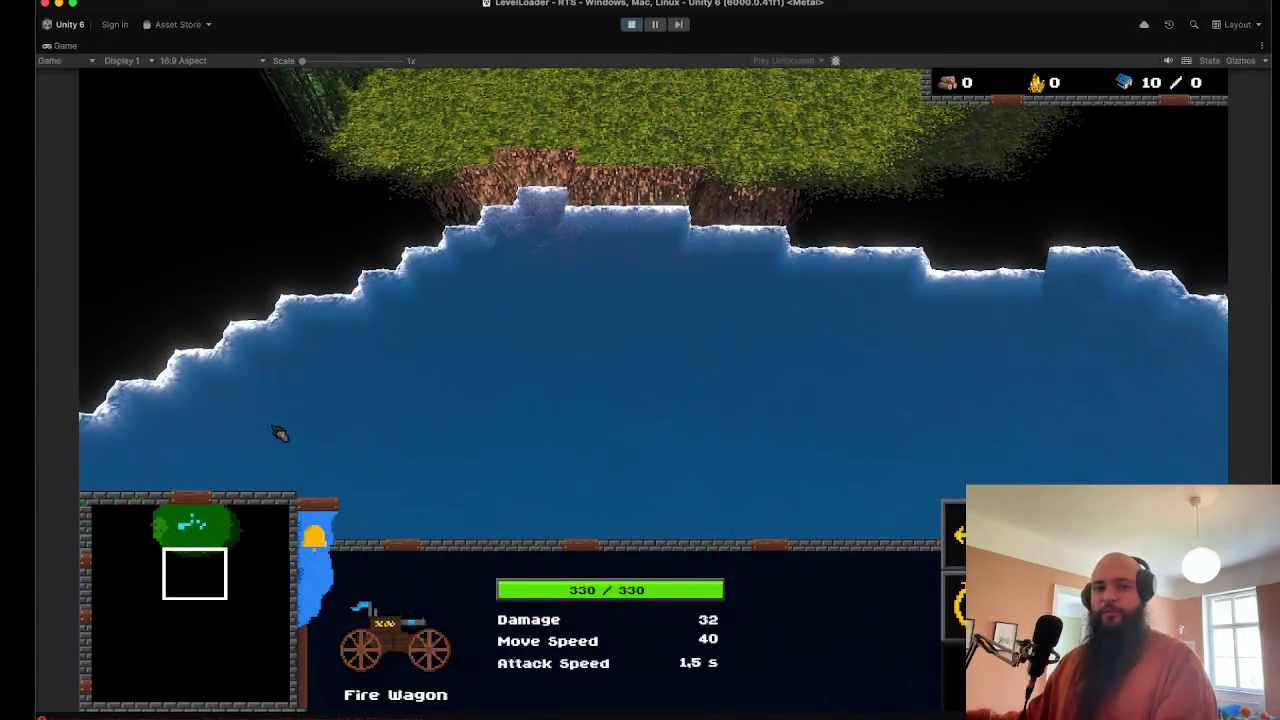